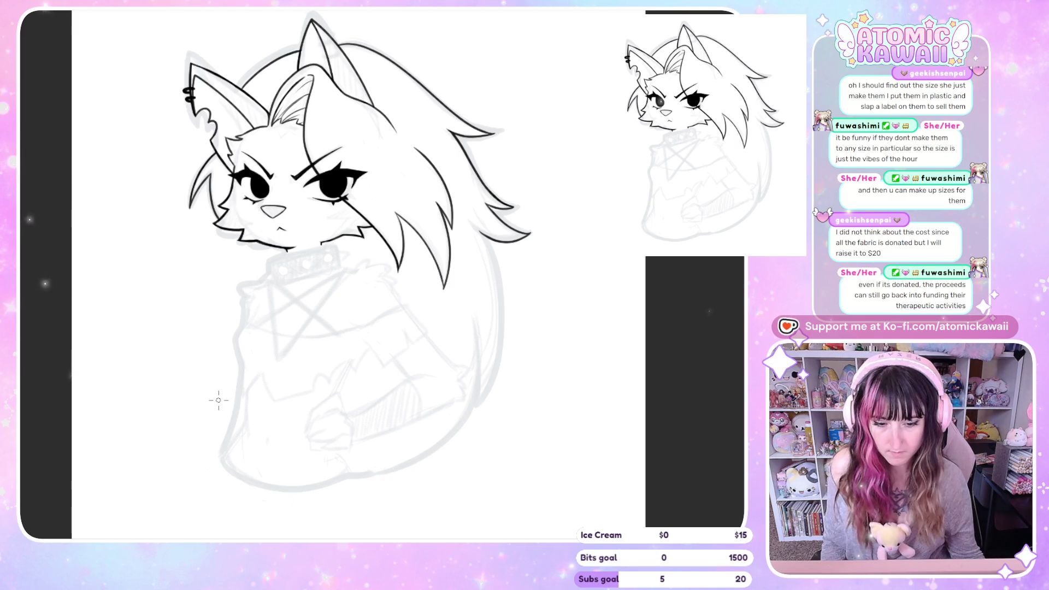
- Mirror the canvas back and forth to check the hair and face proportions
scroll(218, 398, "up", 2)
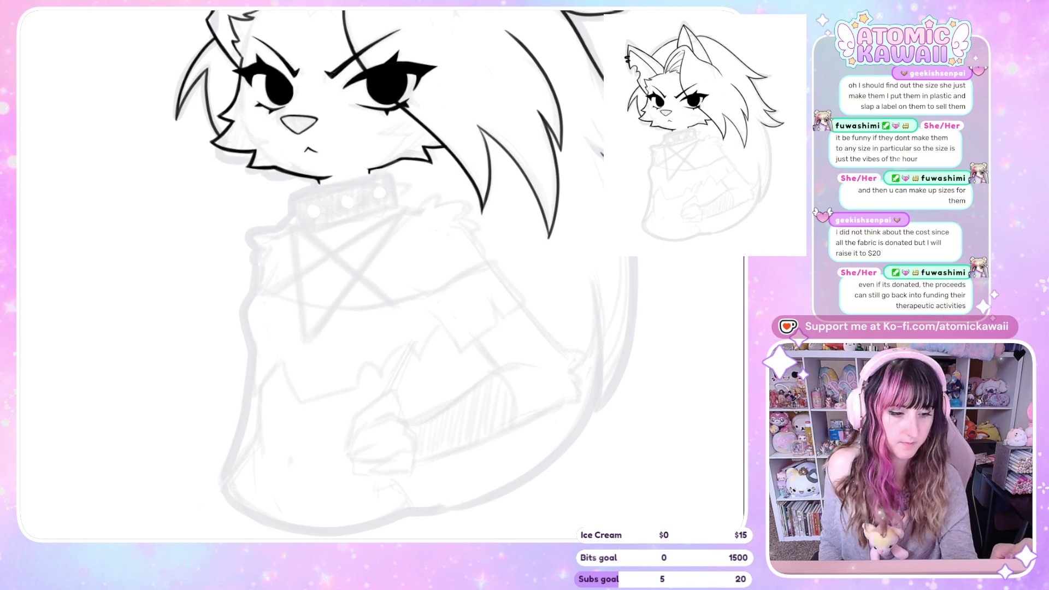
key("h")
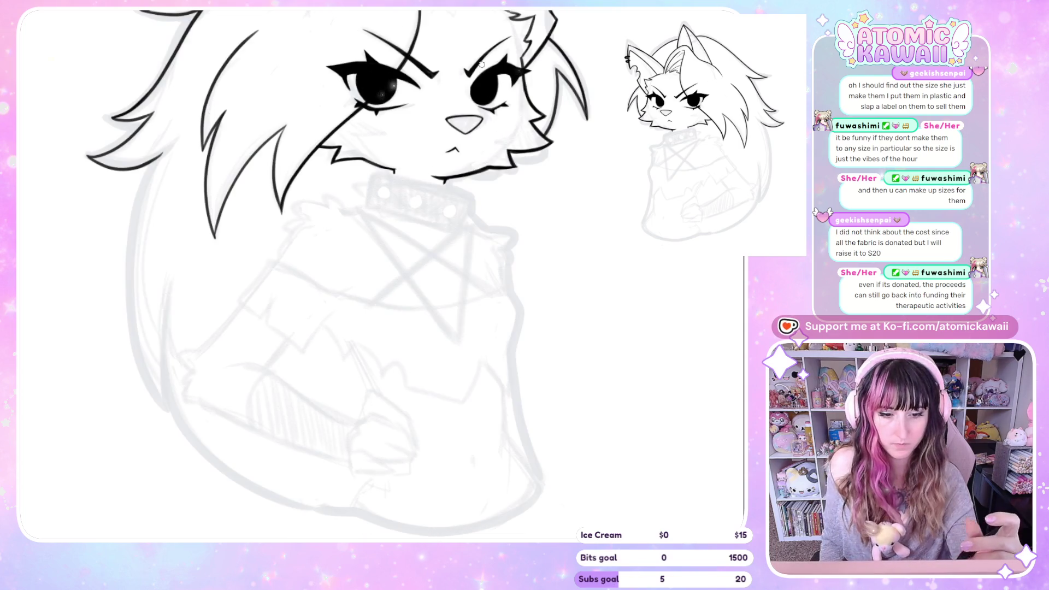
key("h")
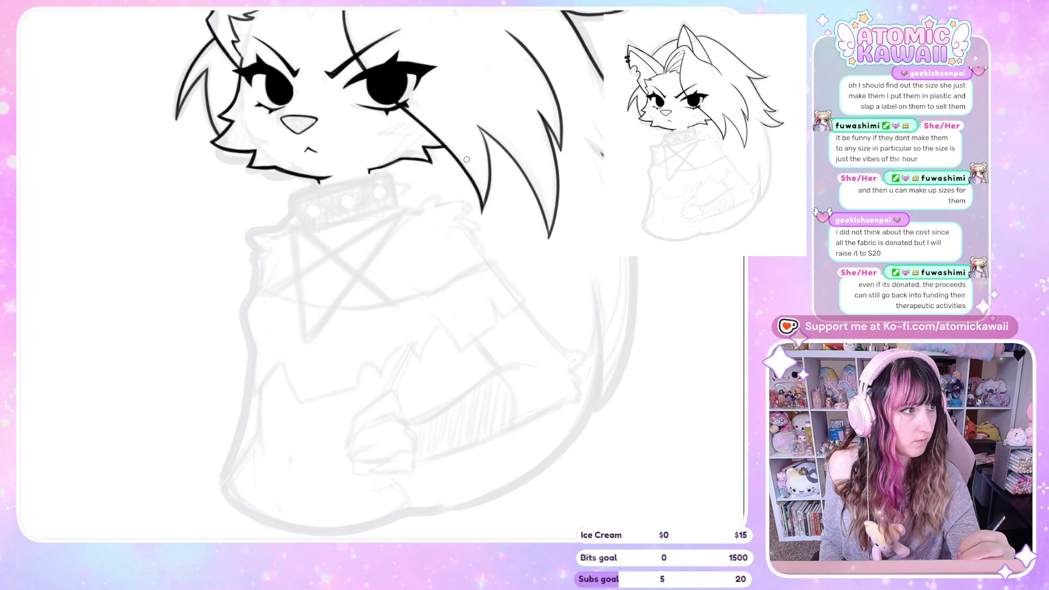
key("h")
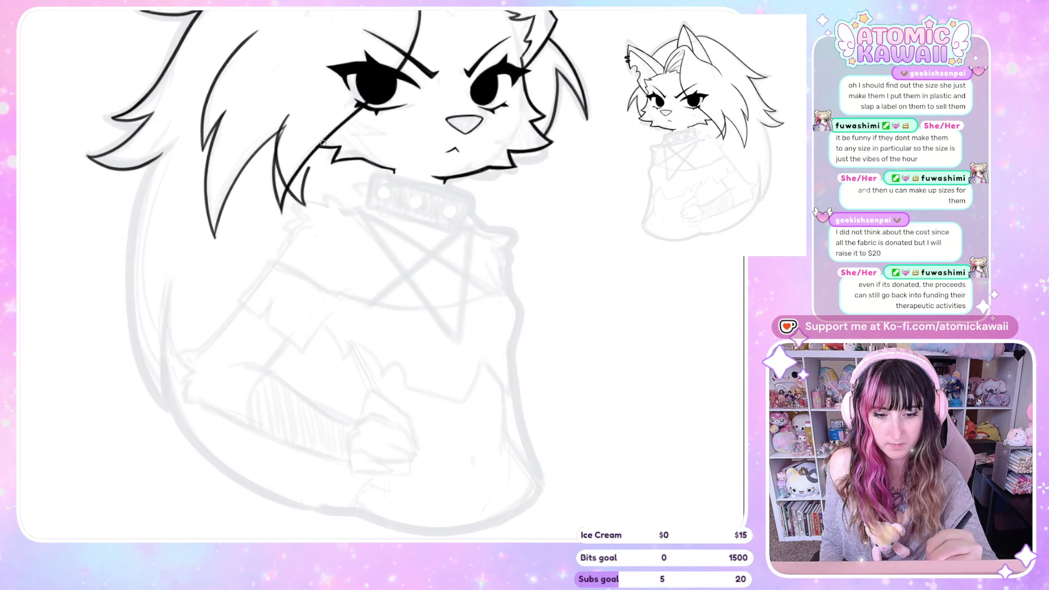
key("h")
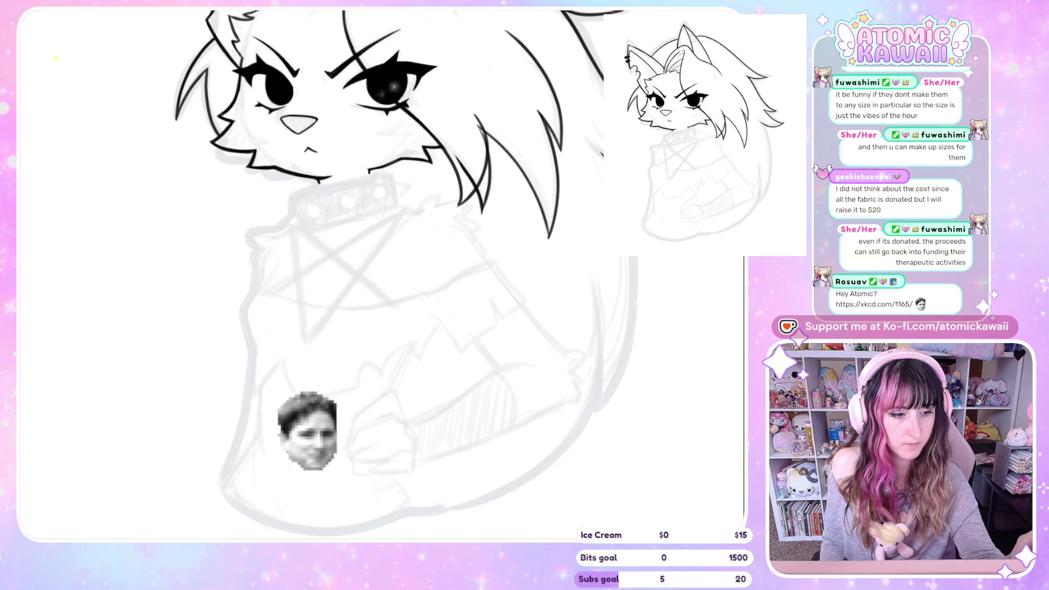
scroll(388, 65, "left", 5)
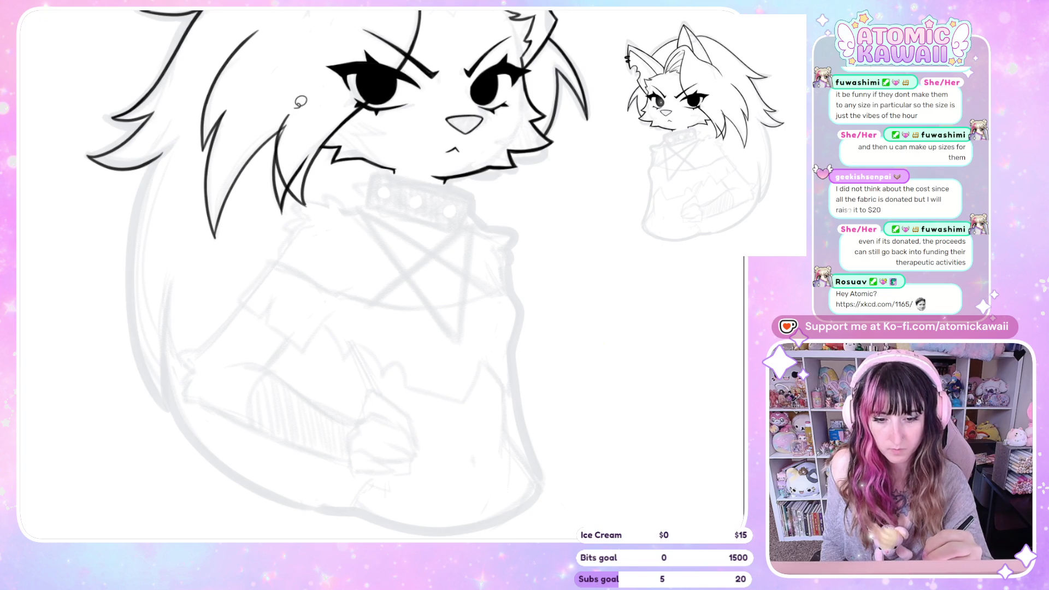
- Lasso the stray hair strand piece beside the face, delete it, and deselect
left_click_drag(295, 182, 298, 194)
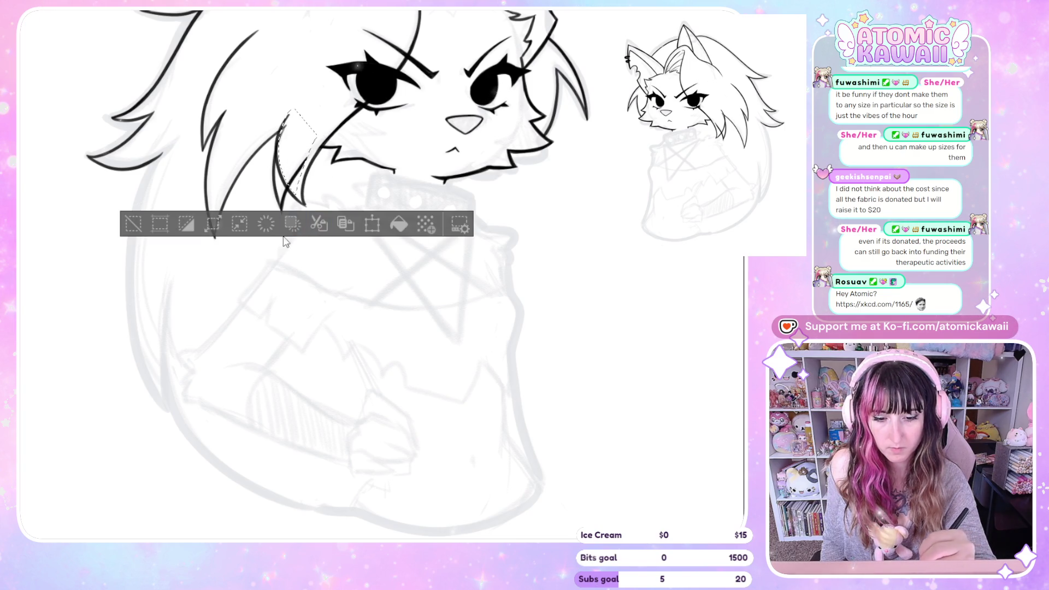
key("h")
key("ctrl+d")
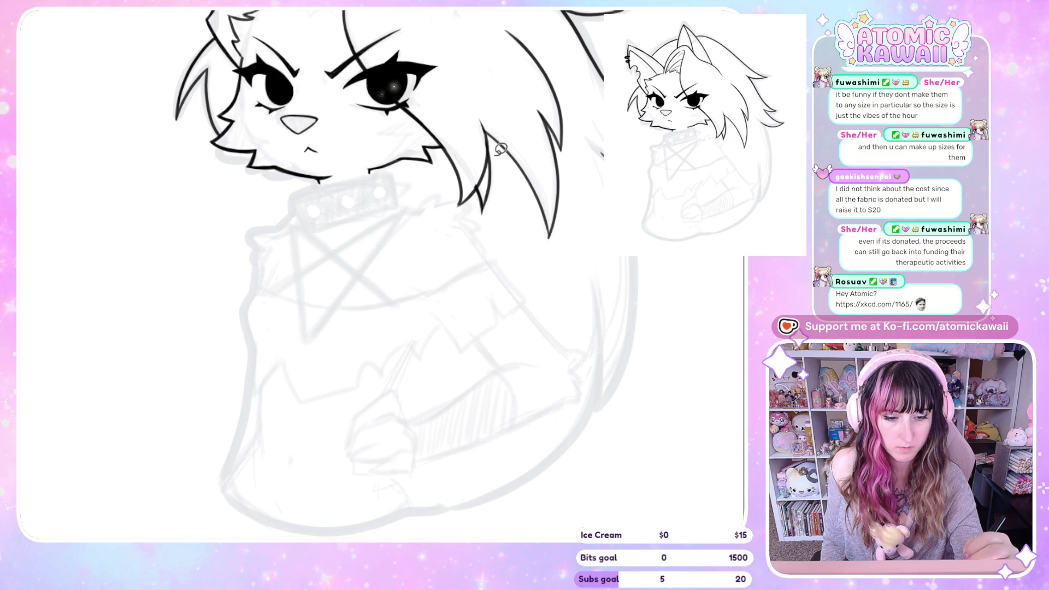
left_click_drag(491, 152, 497, 236)
key("Delete")
key("ctrl+d")
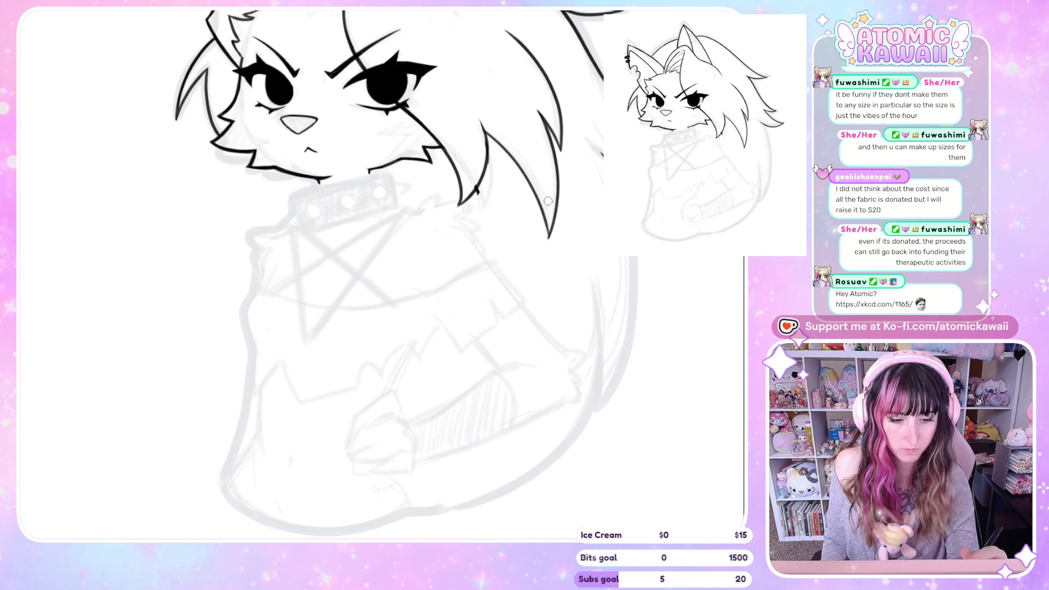
key("h")
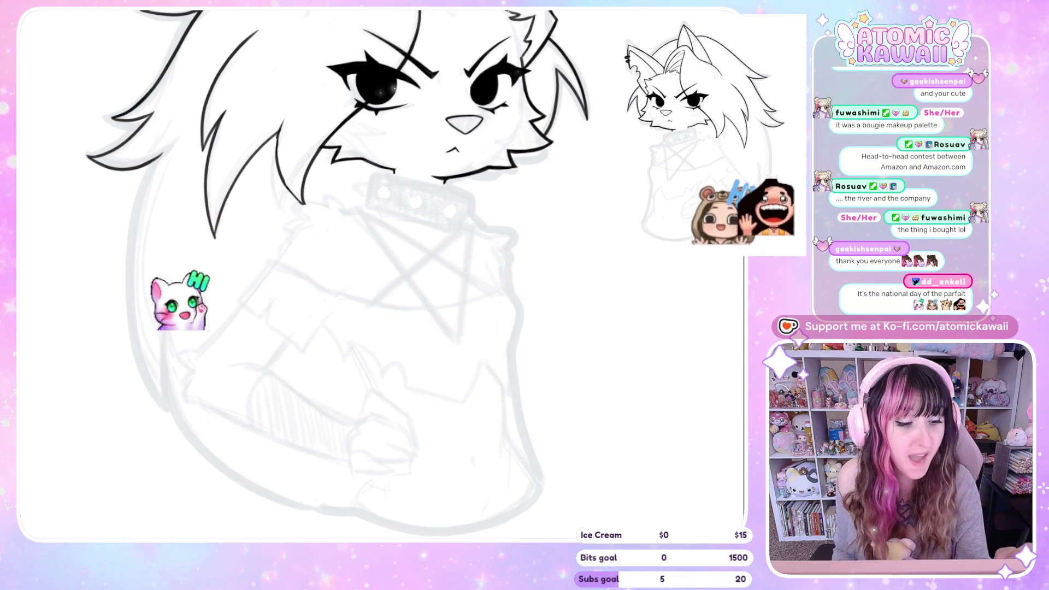
- Rotate the view upright, mirror-check the drawing, and lasso the long left hair strand
left_click_drag(314, 167, 315, 177)
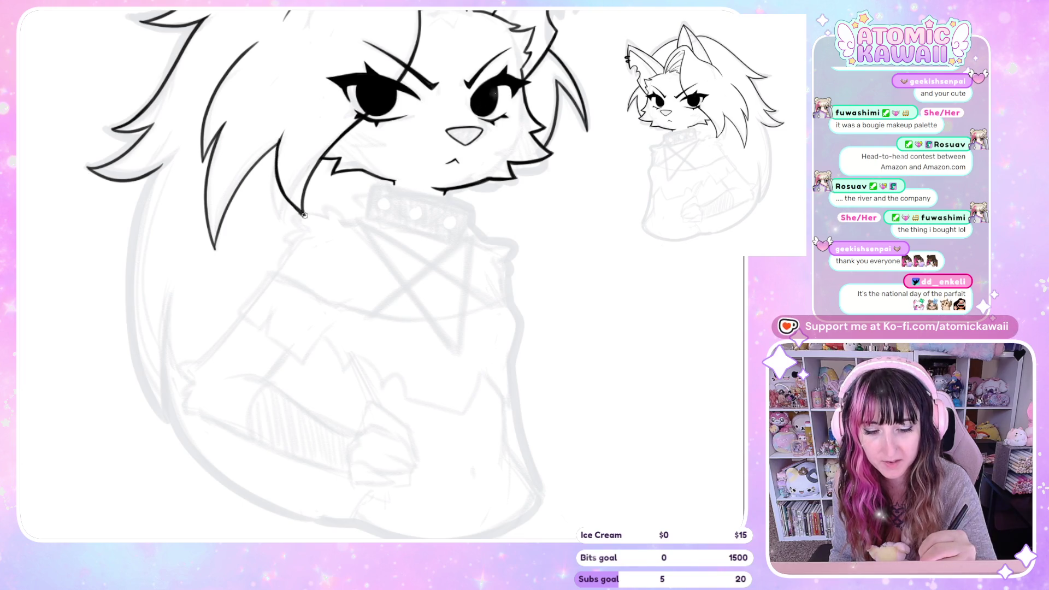
left_click_drag(278, 185, 401, 112)
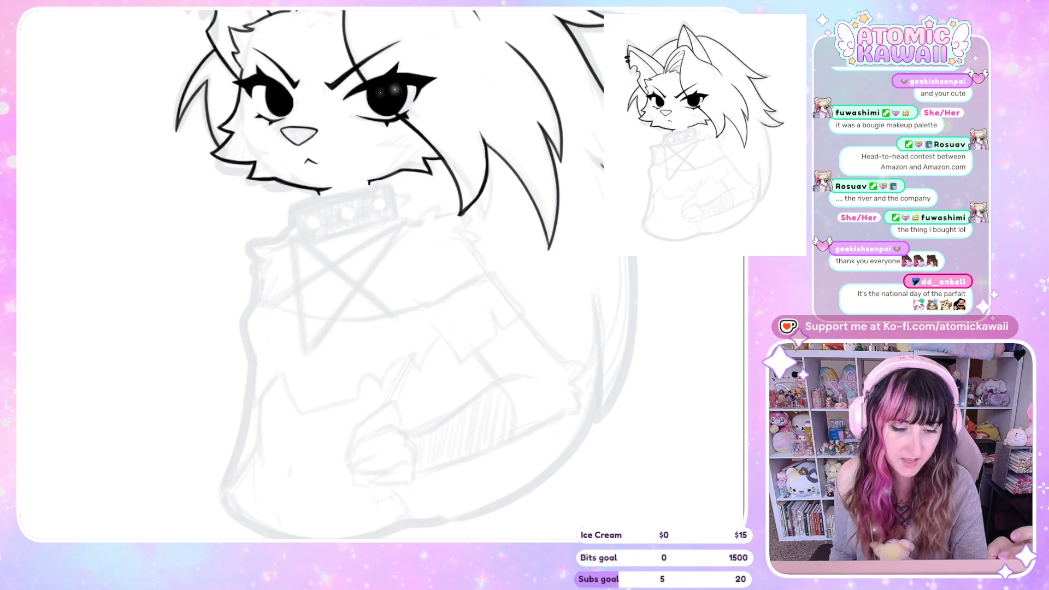
key("h")
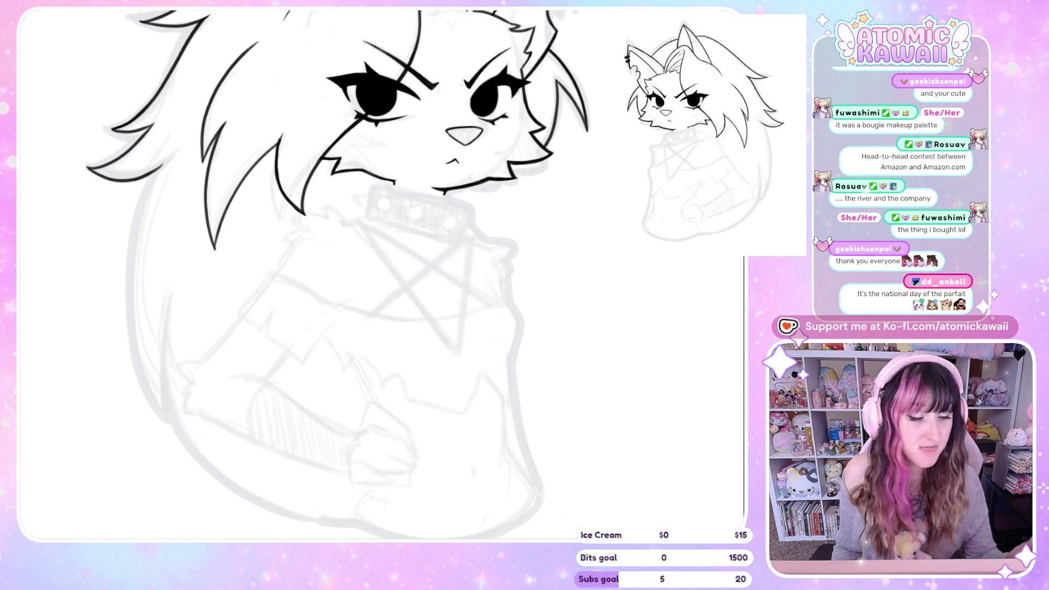
key("h")
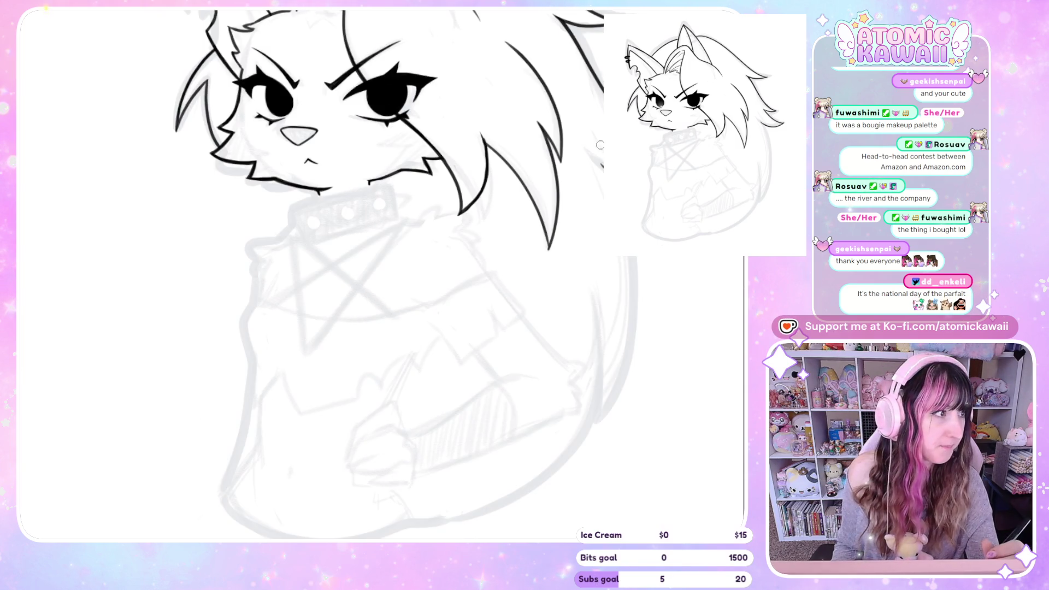
key("h")
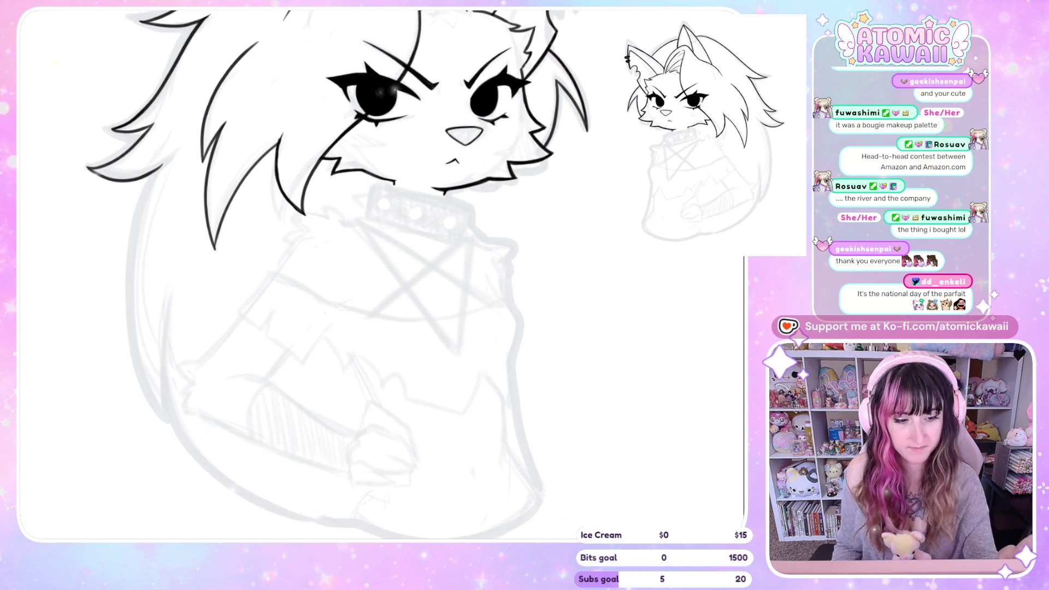
scroll(382, 219, "up", 3)
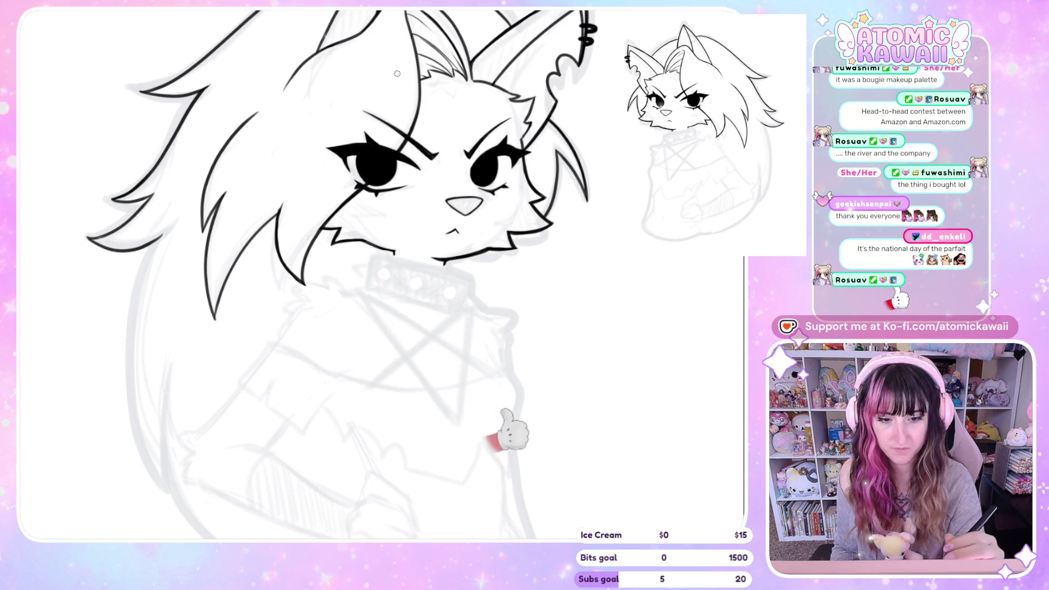
left_click_drag(224, 101, 284, 110)
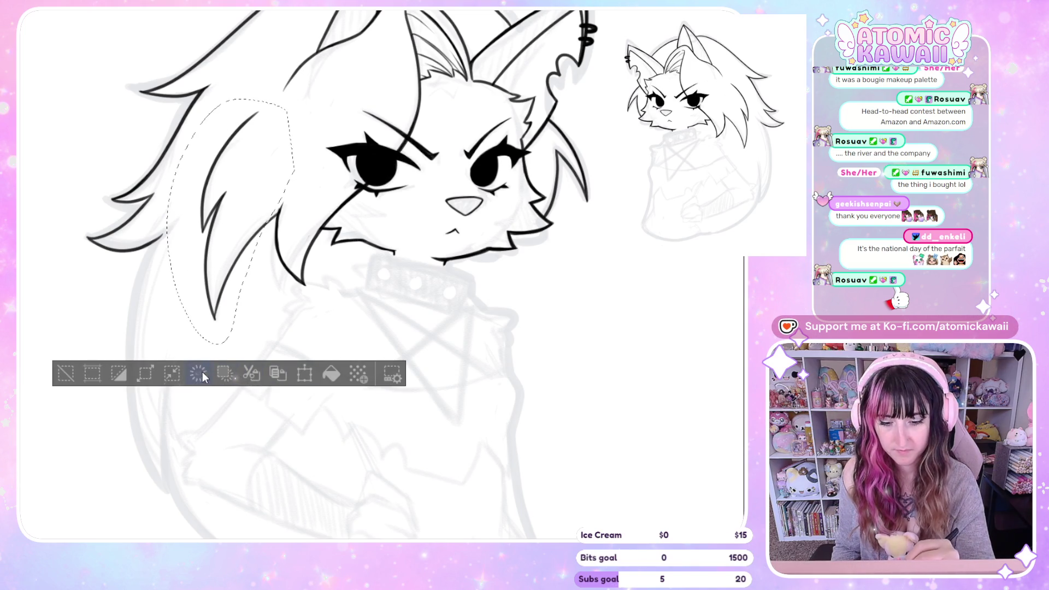
- Clear the lassoed hair strand, deselect, and start new thin hair lines beside the face
left_click(233, 377)
key("ctrl+d")
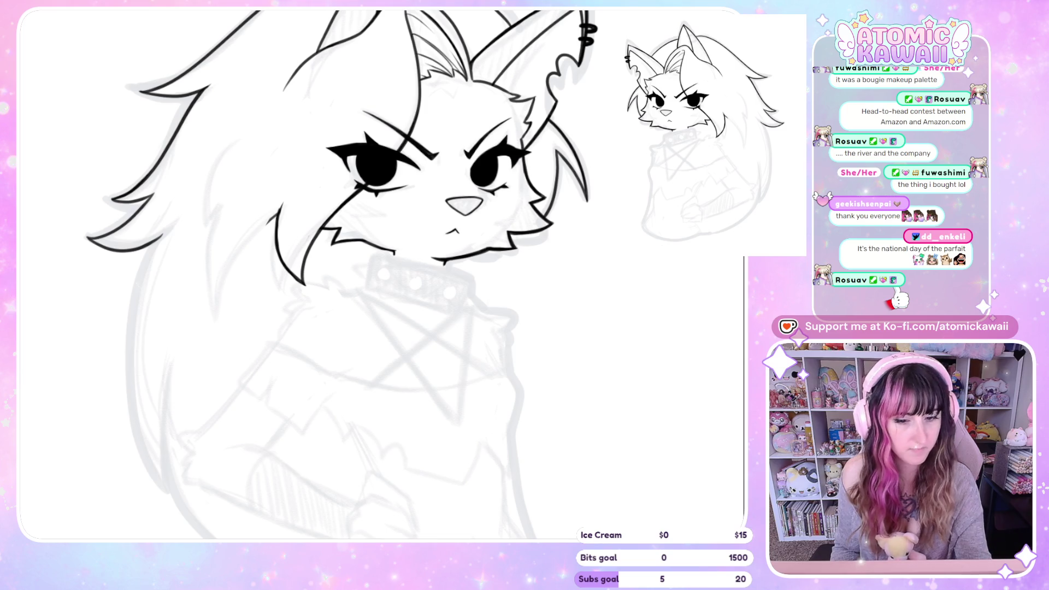
left_click_drag(321, 53, 283, 90)
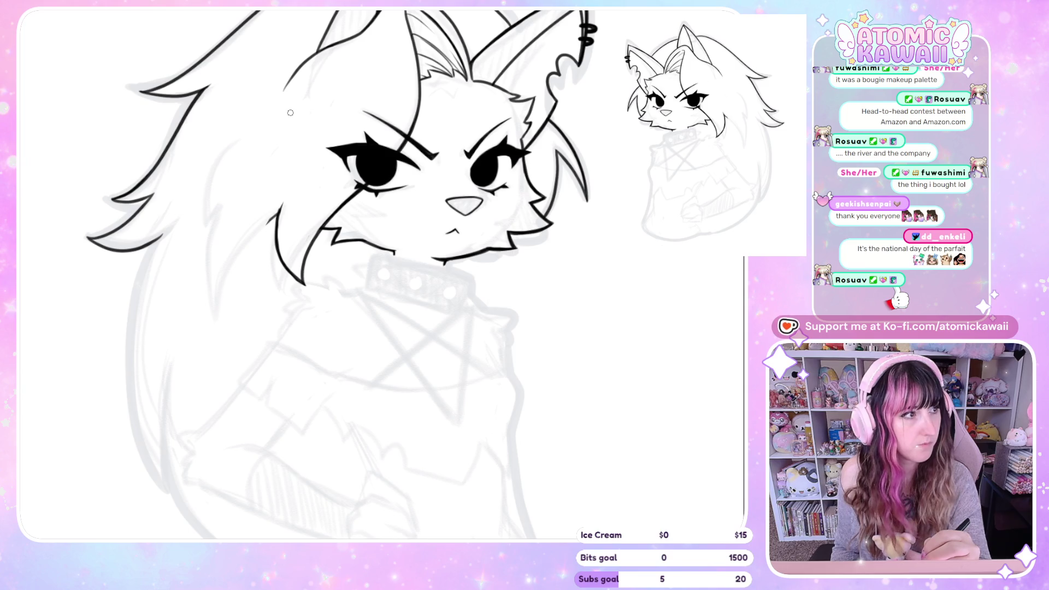
left_click_drag(273, 140, 245, 225)
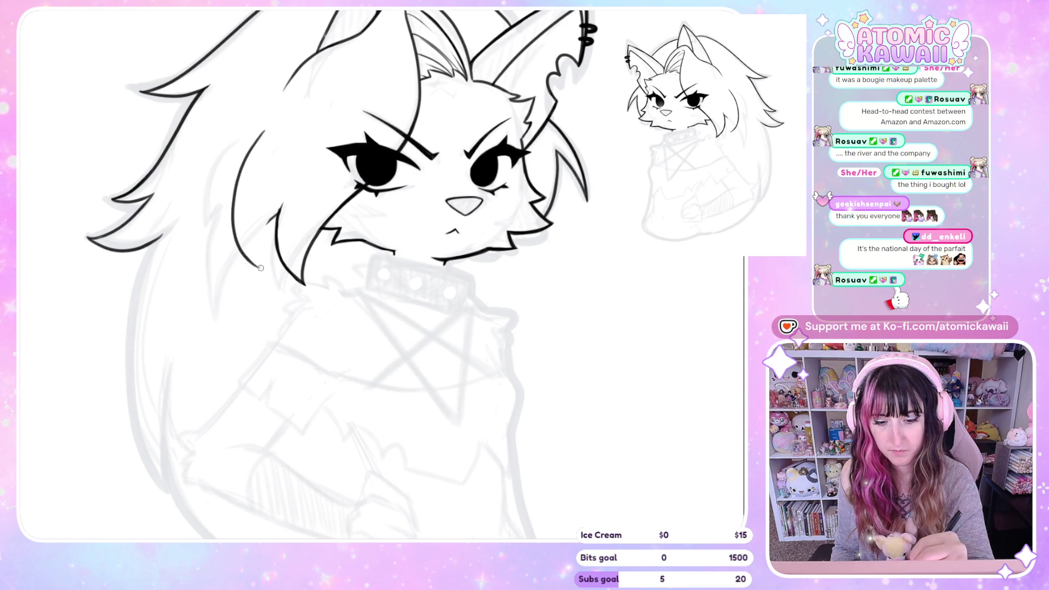
- Redraw the long curved strand left of the face and thicken its lower end
left_click_drag(261, 137, 272, 268)
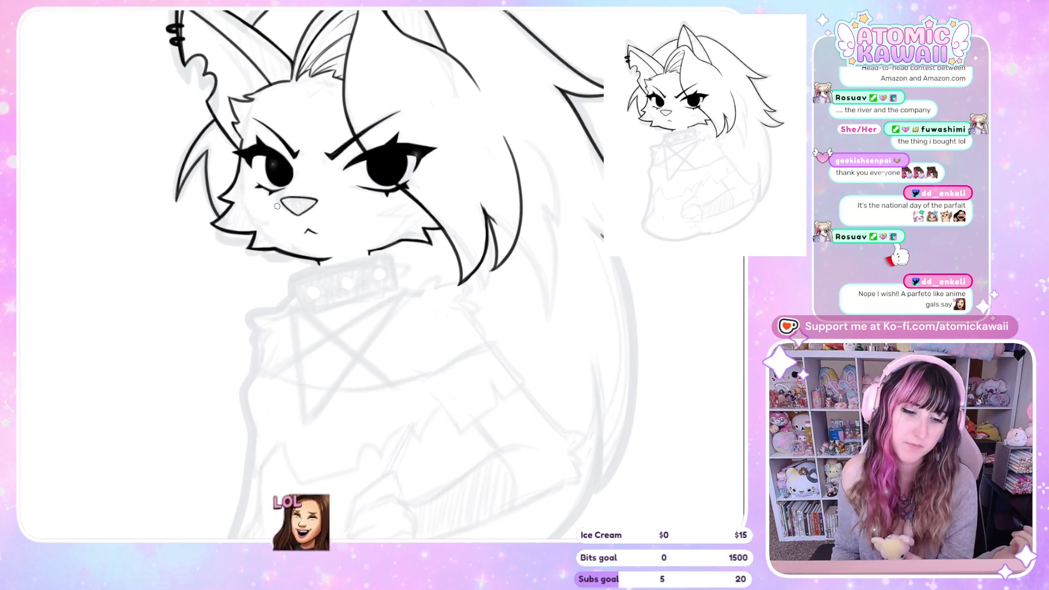
key("ctrl+z")
left_click_drag(267, 129, 266, 253)
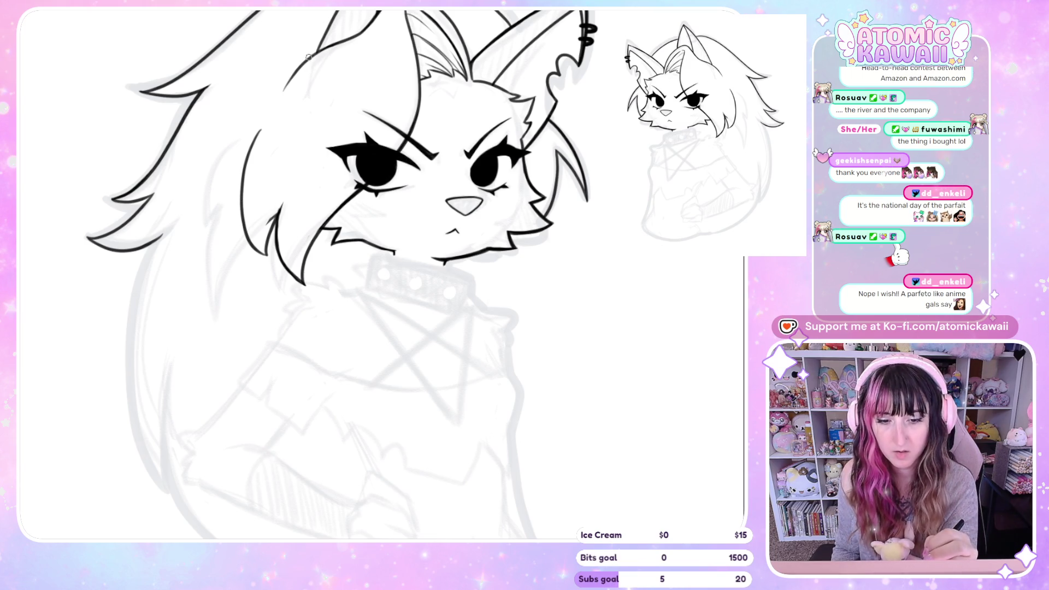
left_click_drag(293, 73, 228, 210)
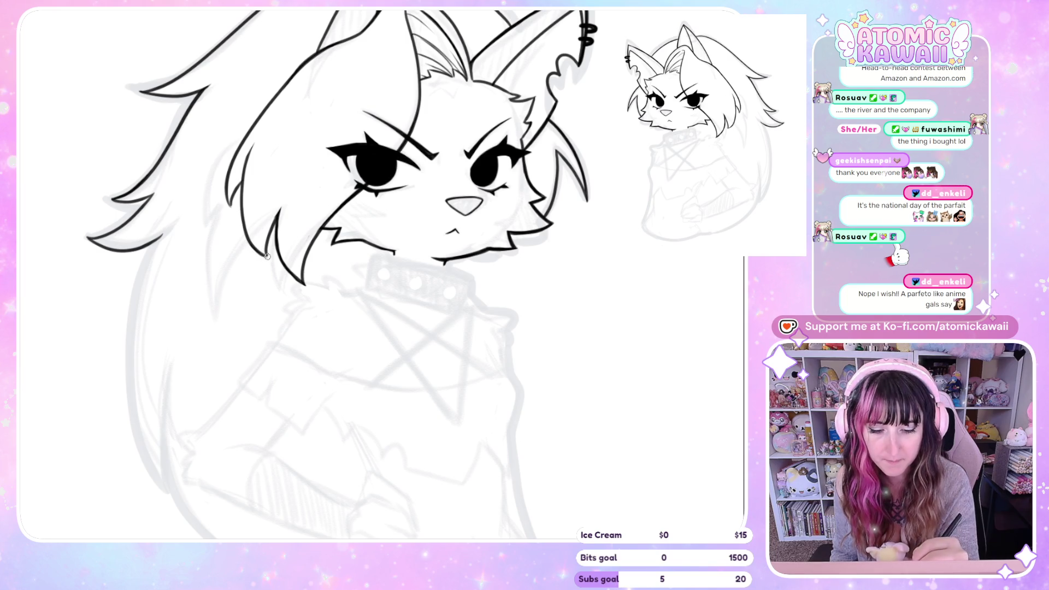
left_click_drag(278, 211, 265, 246)
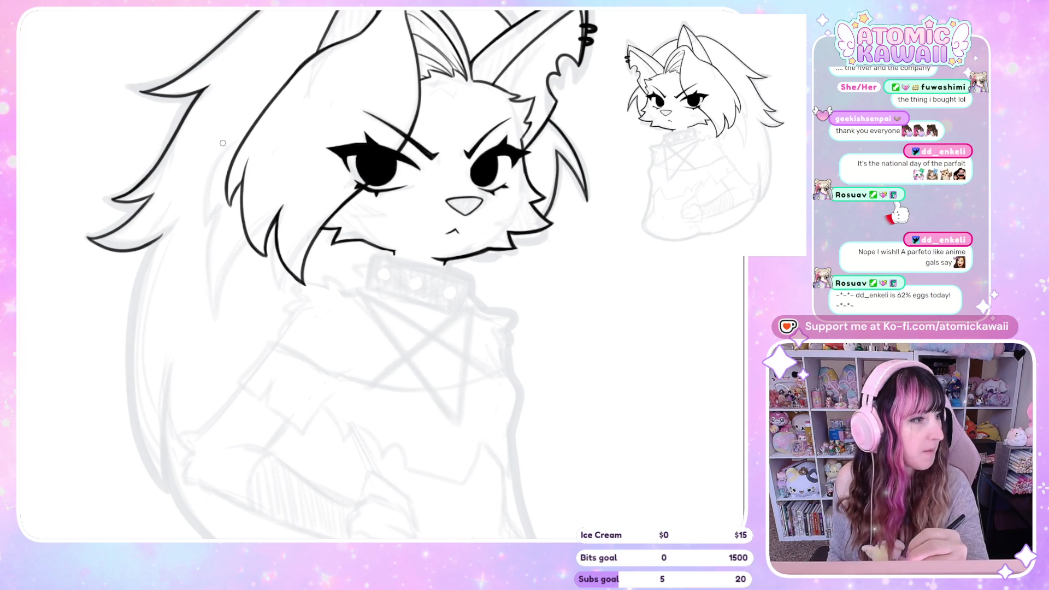
- Ink new strokes continuing the left hair outline upward toward the crown
key("h")
key("h")
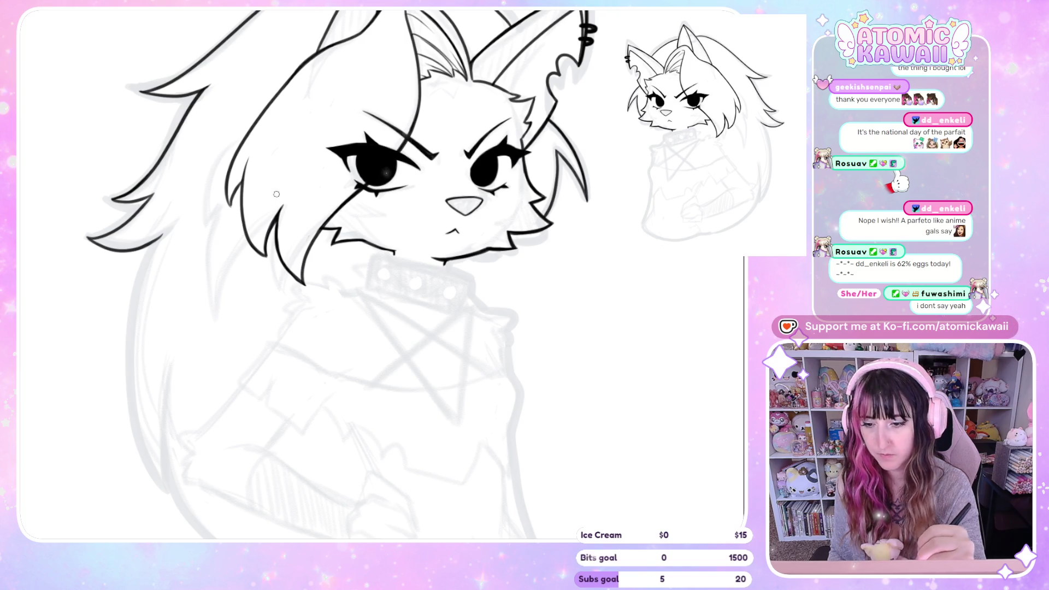
scroll(266, 201, "up", 3)
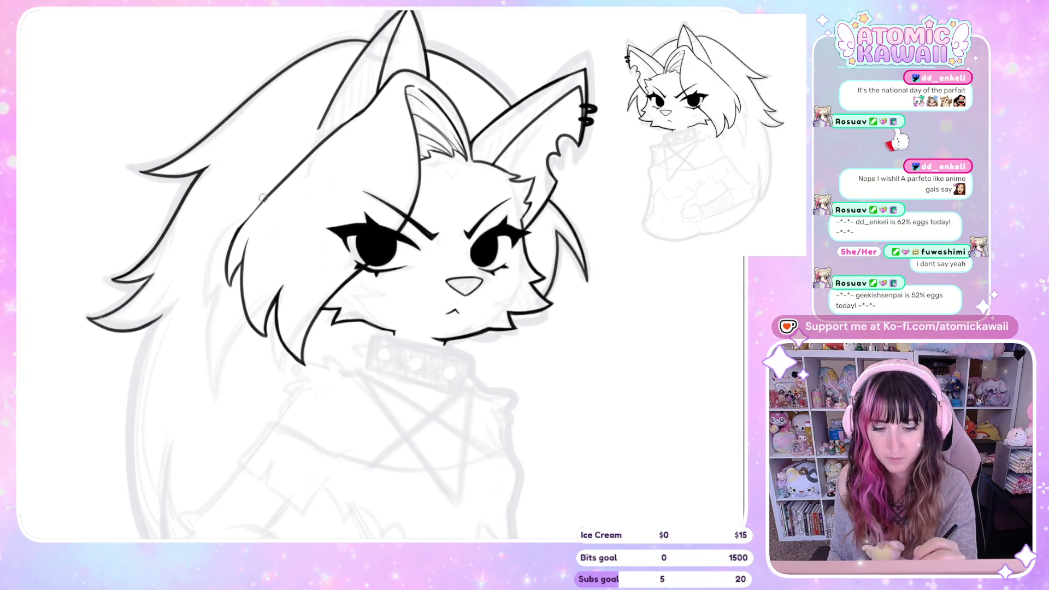
left_click_drag(247, 219, 274, 188)
mouse_move(223, 214)
left_mouse_down()
mouse_move(267, 192)
mouse_move(227, 224)
left_mouse_up()
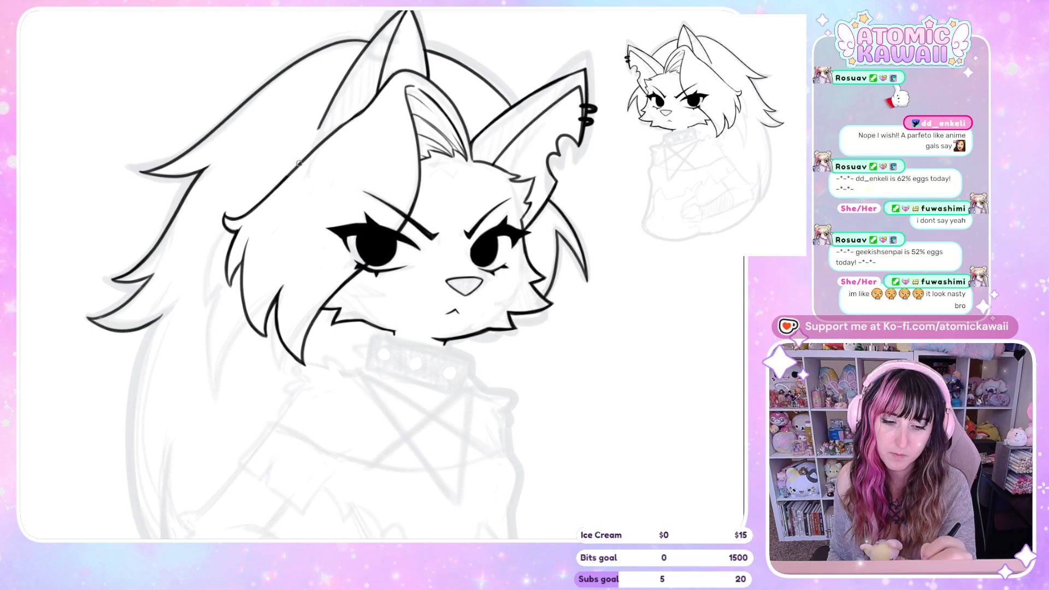
- Ink hair strands along the left hair edge, undoing a rough stroke, and add one over the ear base
key("h")
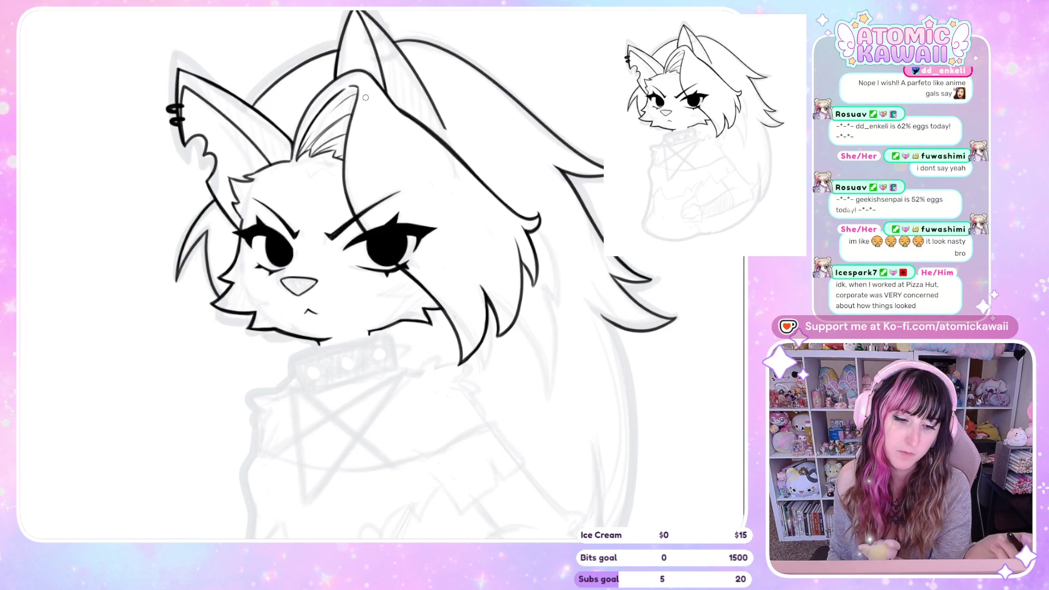
key("h")
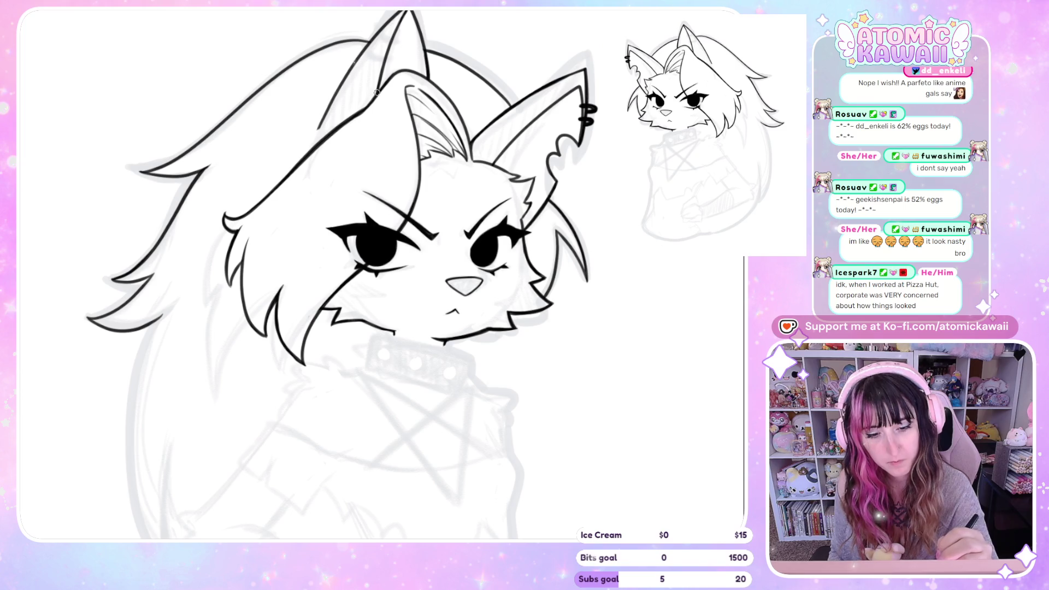
key("h")
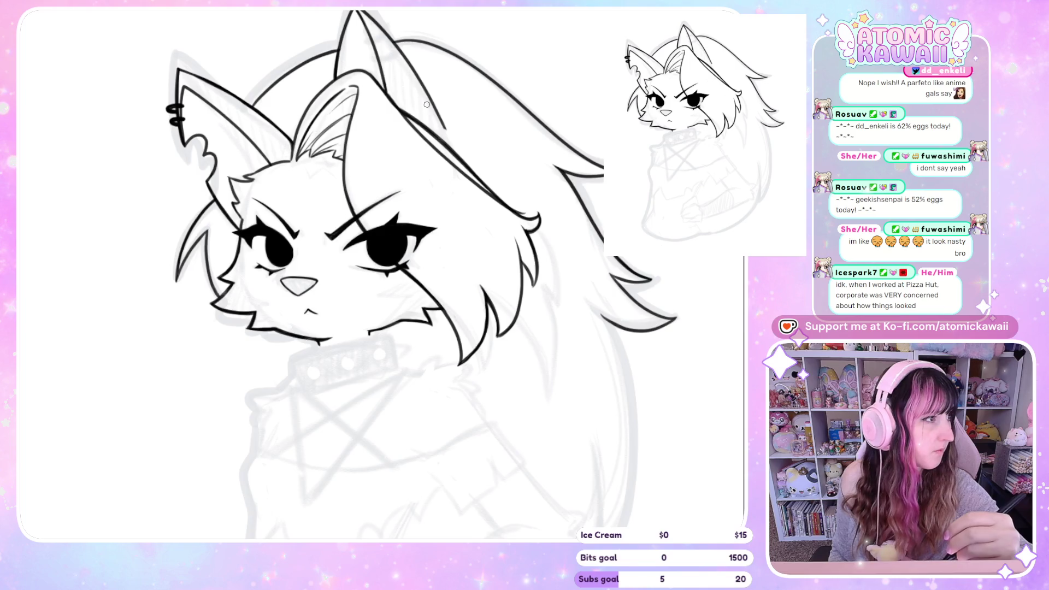
key("h")
left_click_drag(370, 102, 300, 163)
left_click_drag(249, 198, 226, 266)
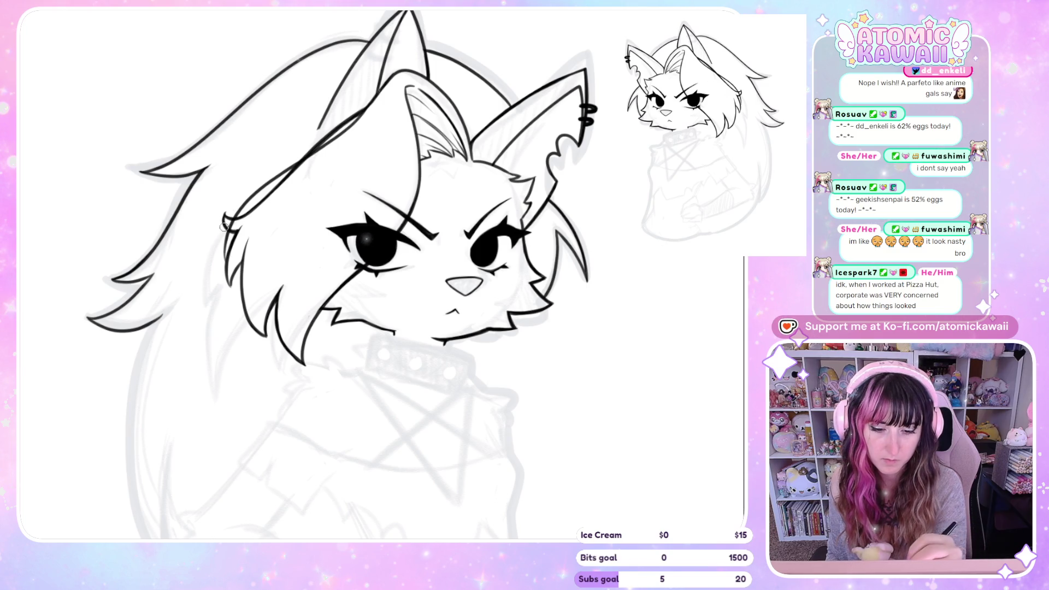
key("ctrl+z")
key("ctrl+z")
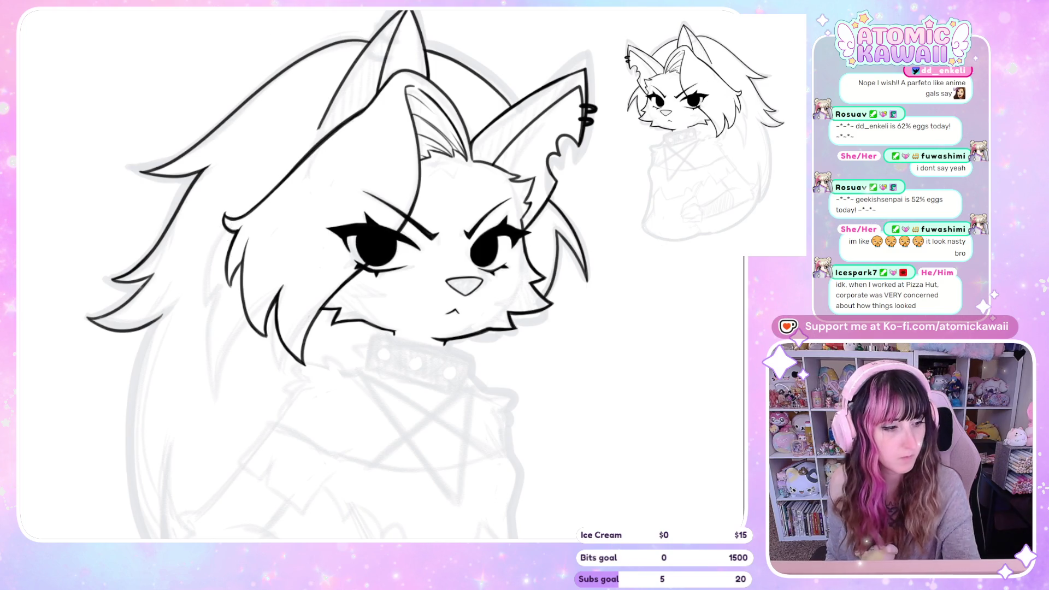
mouse_move(355, 100)
left_mouse_down()
mouse_move(292, 199)
mouse_move(292, 131)
mouse_move(349, 112)
left_mouse_up()
- Clear the messy strokes in the selection and redraw a clean hair strand beside the face
left_click(276, 280)
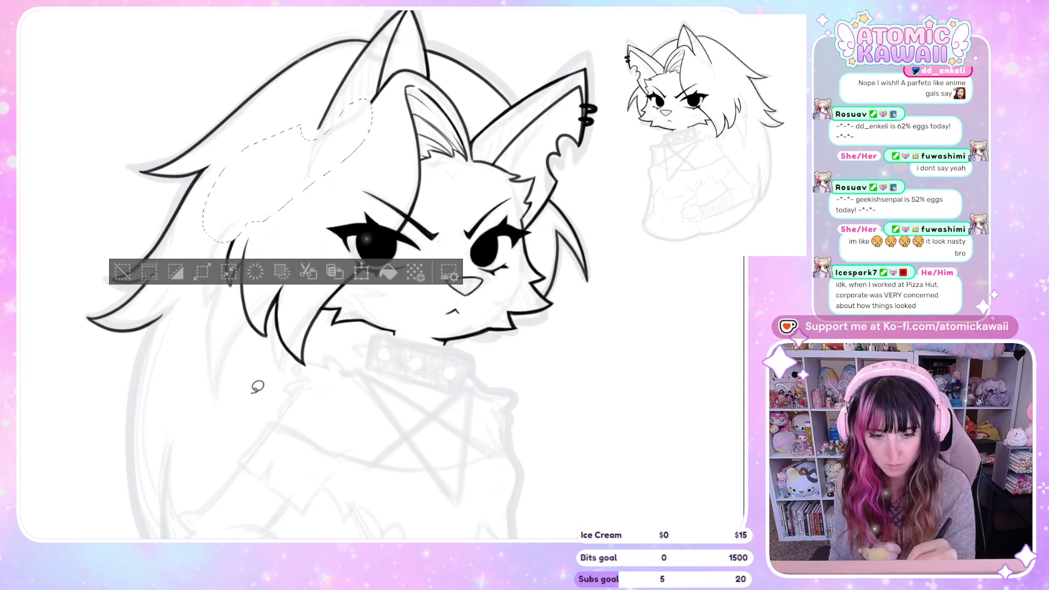
key("ctrl+d")
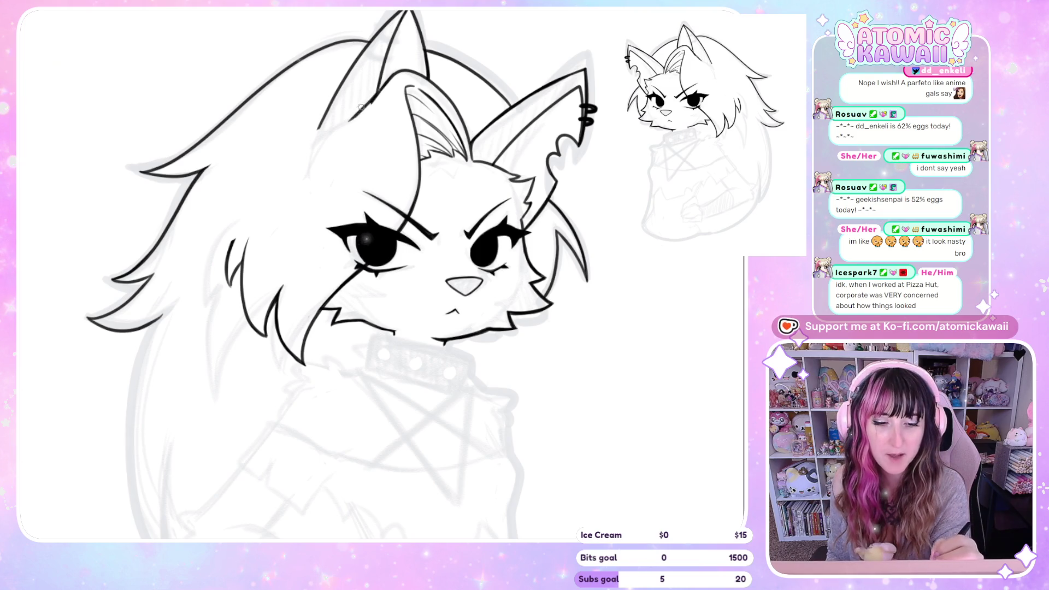
left_click_drag(293, 176, 230, 282)
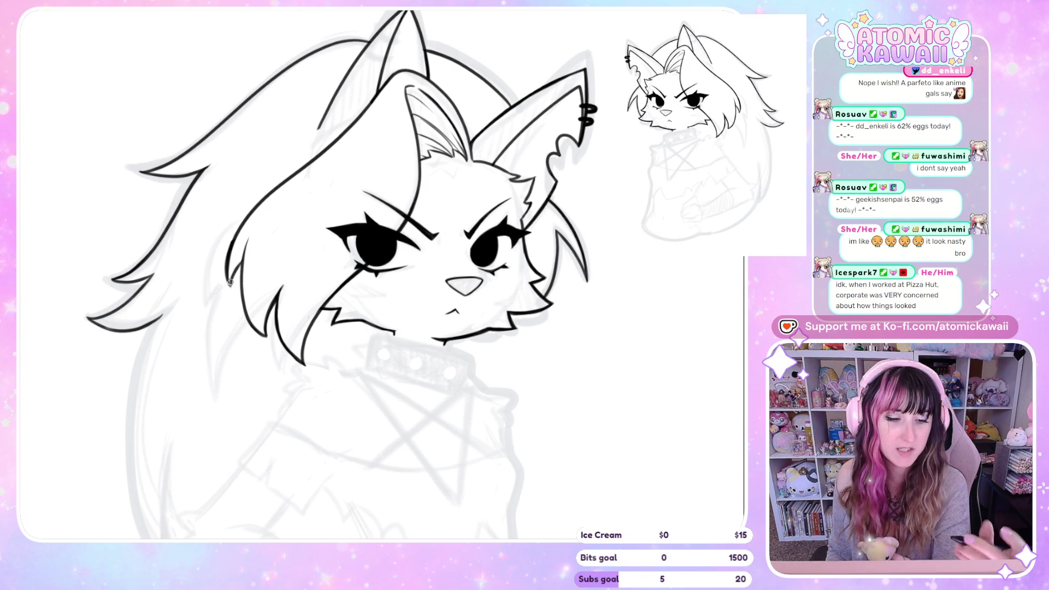
key("h")
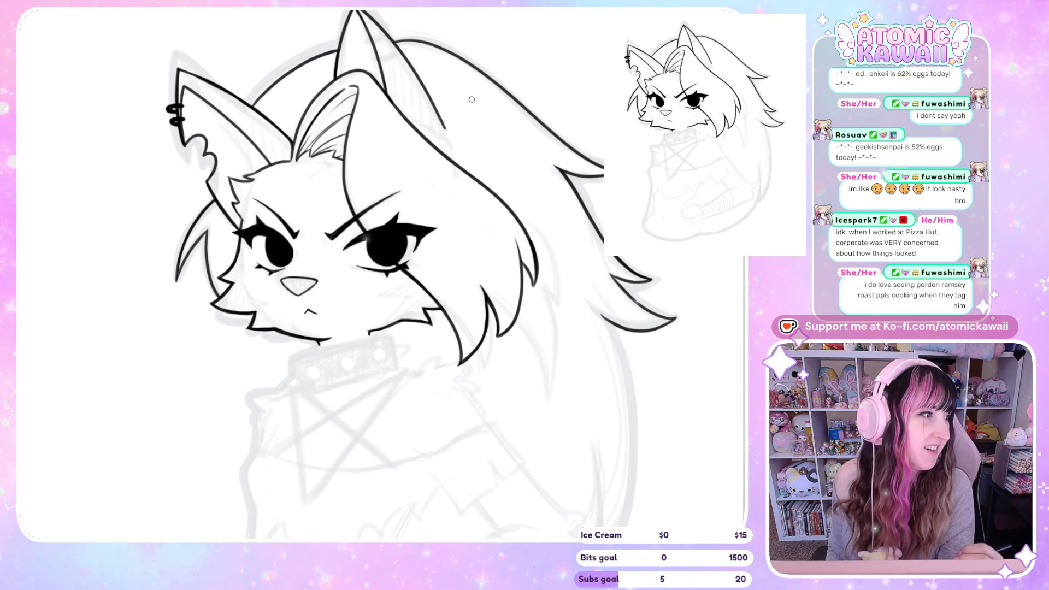
key("h")
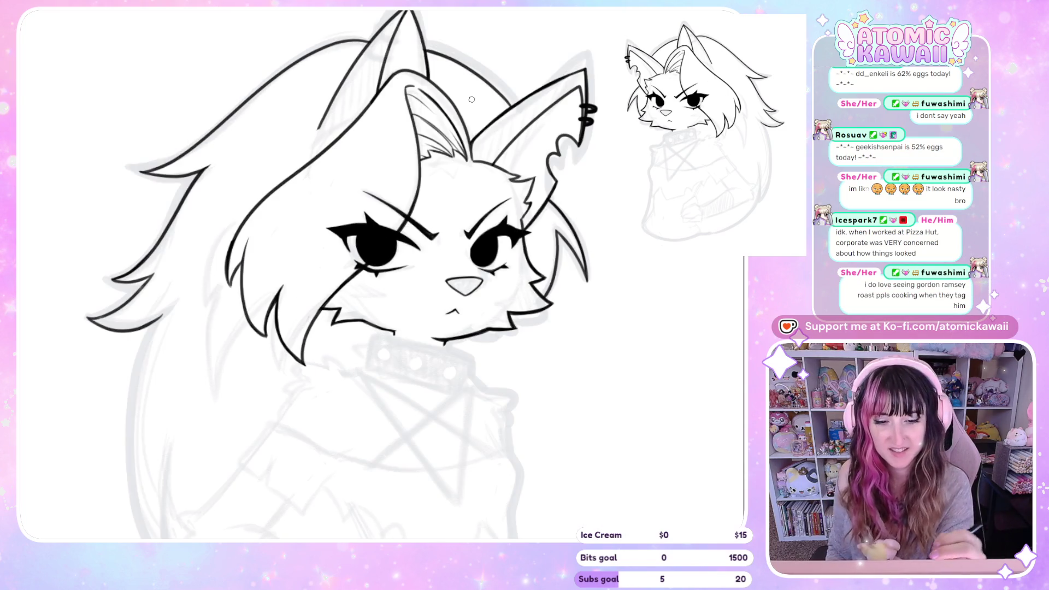
left_click_drag(304, 123, 312, 137)
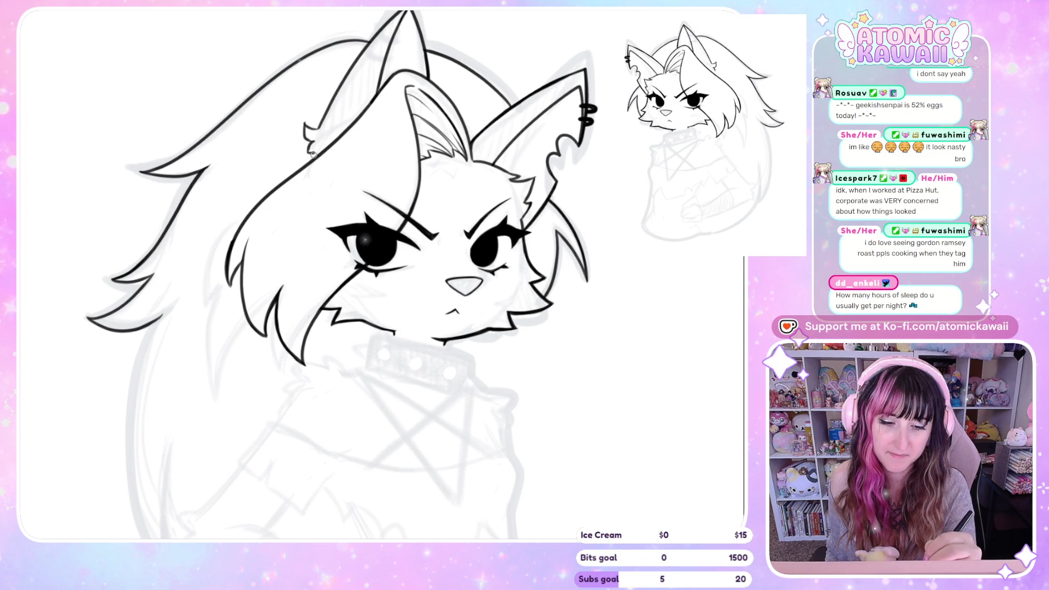
key("h")
key("h")
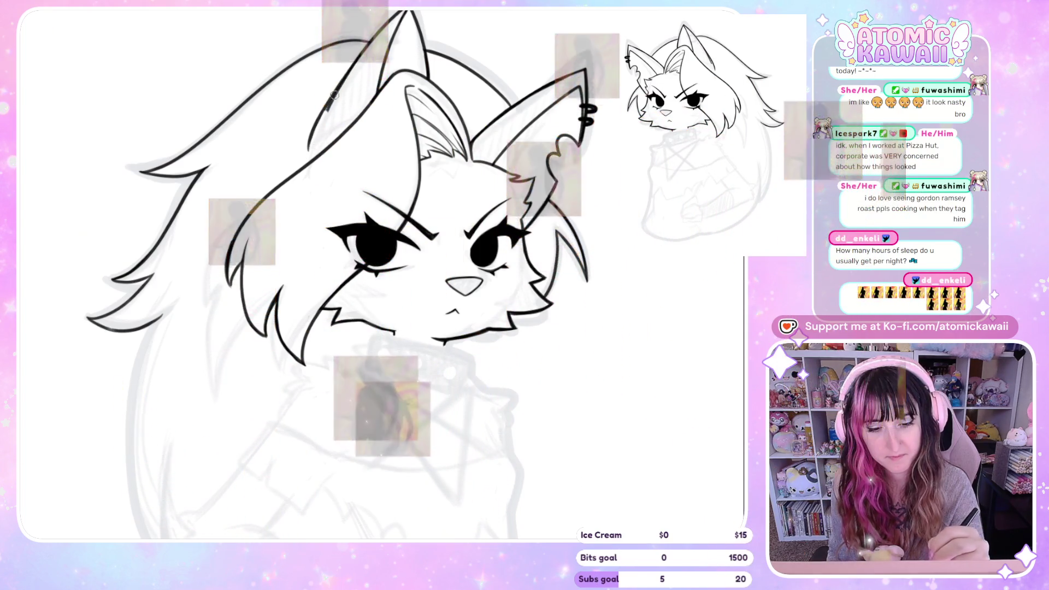
- Undo the stray hair strokes and redraw the right ear's outer edge near the tip
left_click_drag(320, 113, 356, 58)
key("ctrl+z")
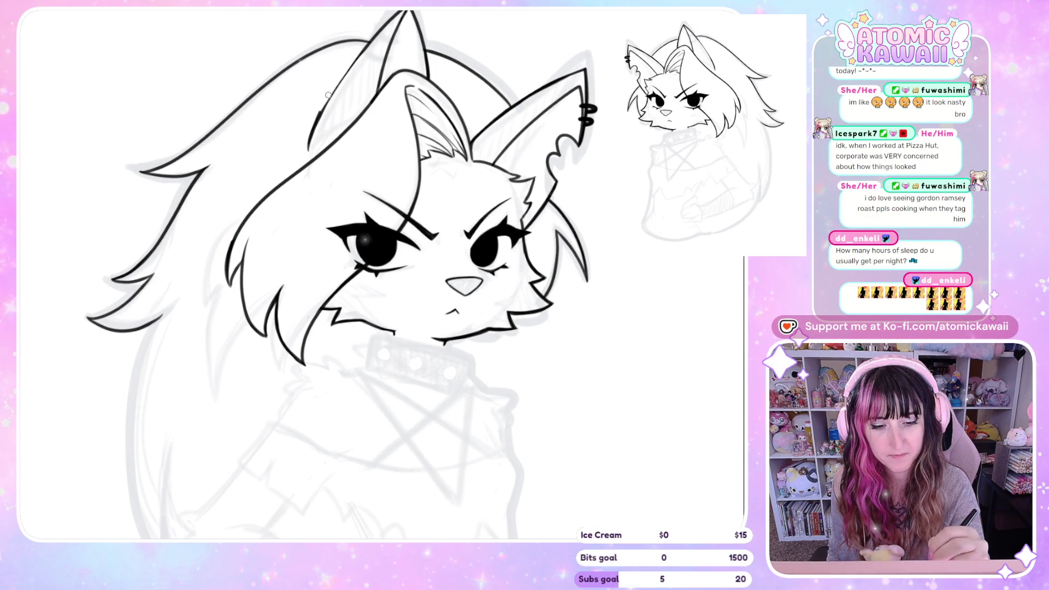
key("ctrl+z")
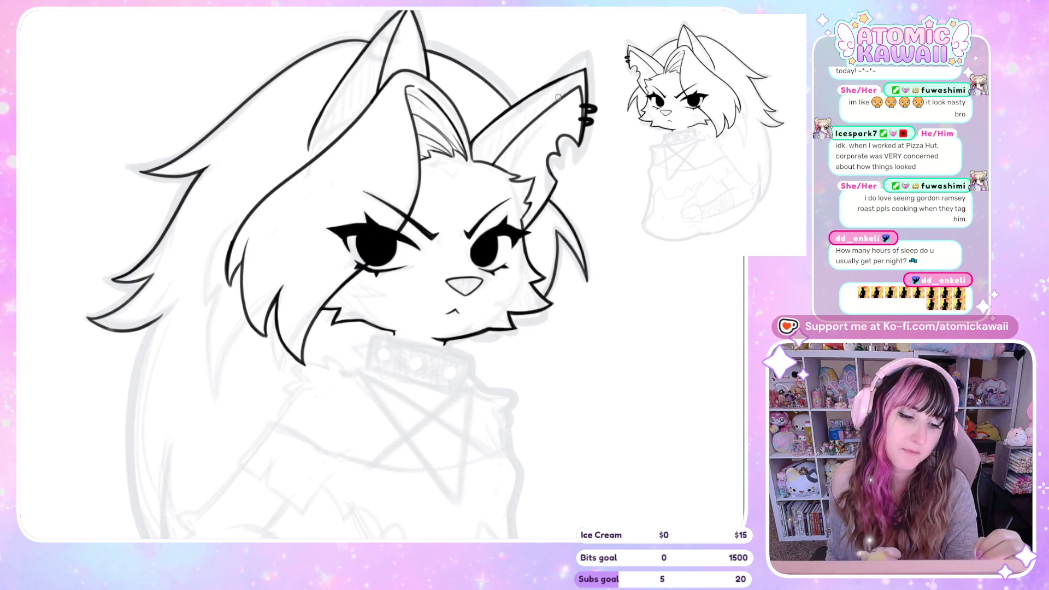
left_click_drag(580, 78, 519, 134)
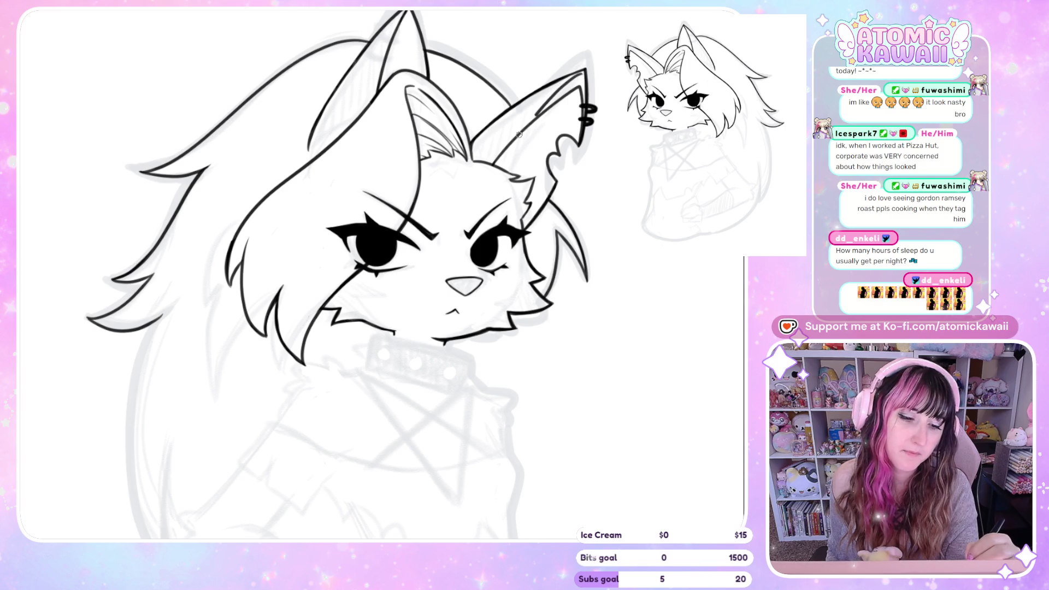
key("ctrl+z")
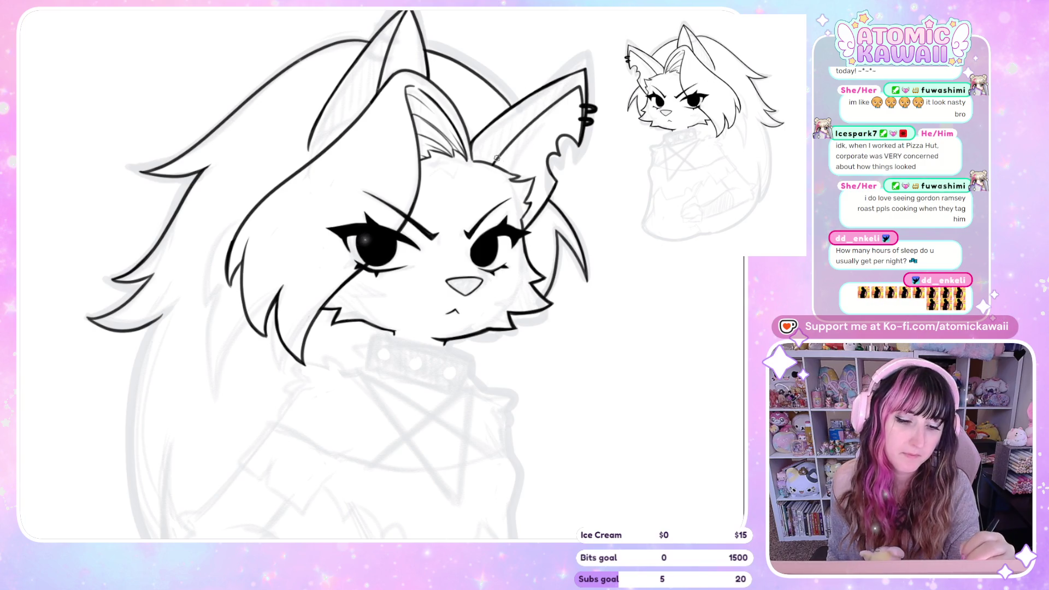
left_click_drag(570, 80, 551, 94)
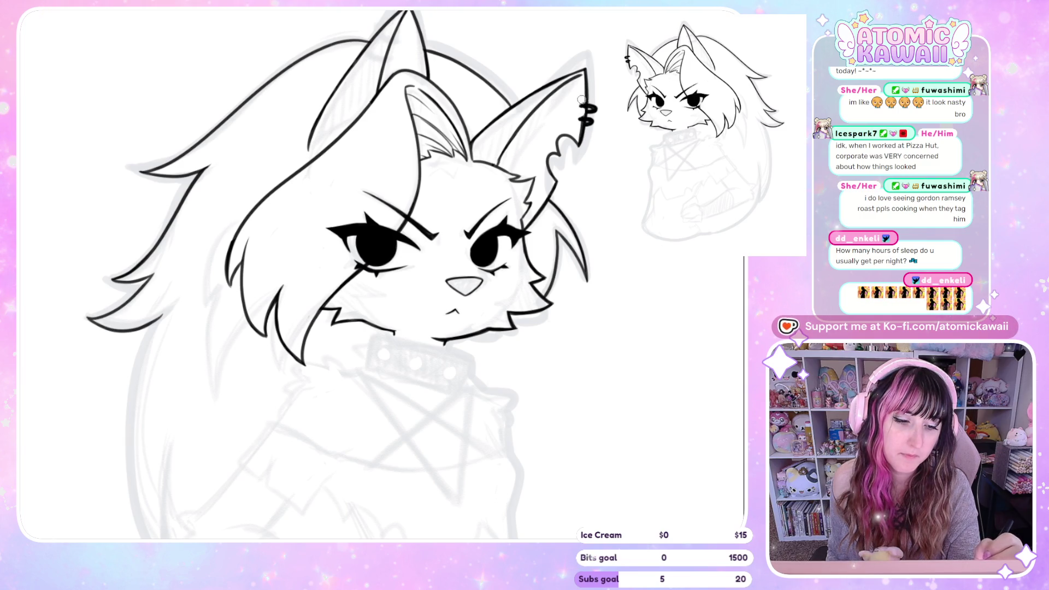
- Thin the heavy line at the pierced ear tip; a trial eye highlight is undone
key("h")
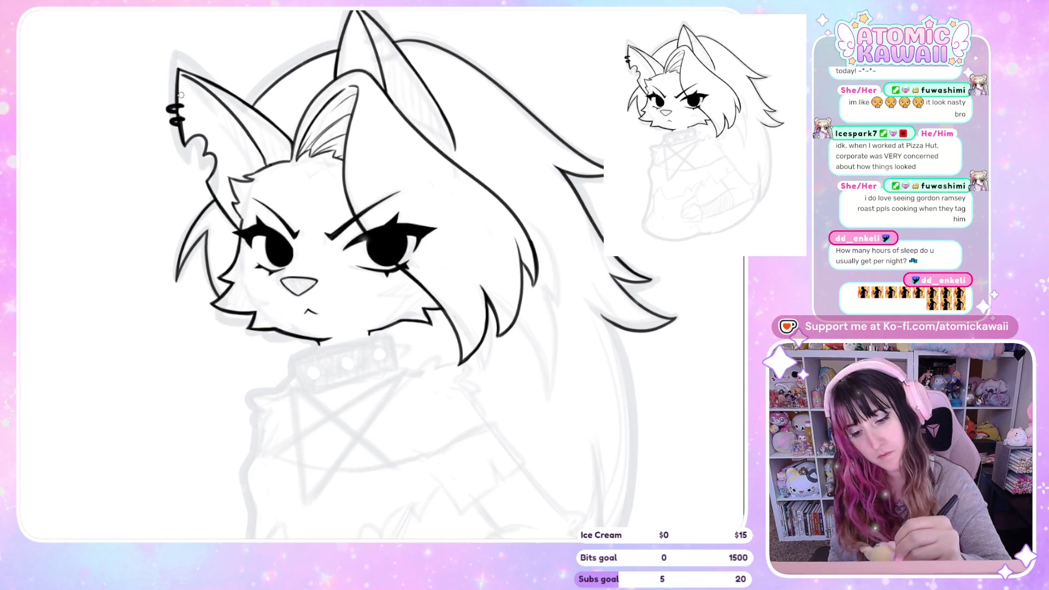
key("h")
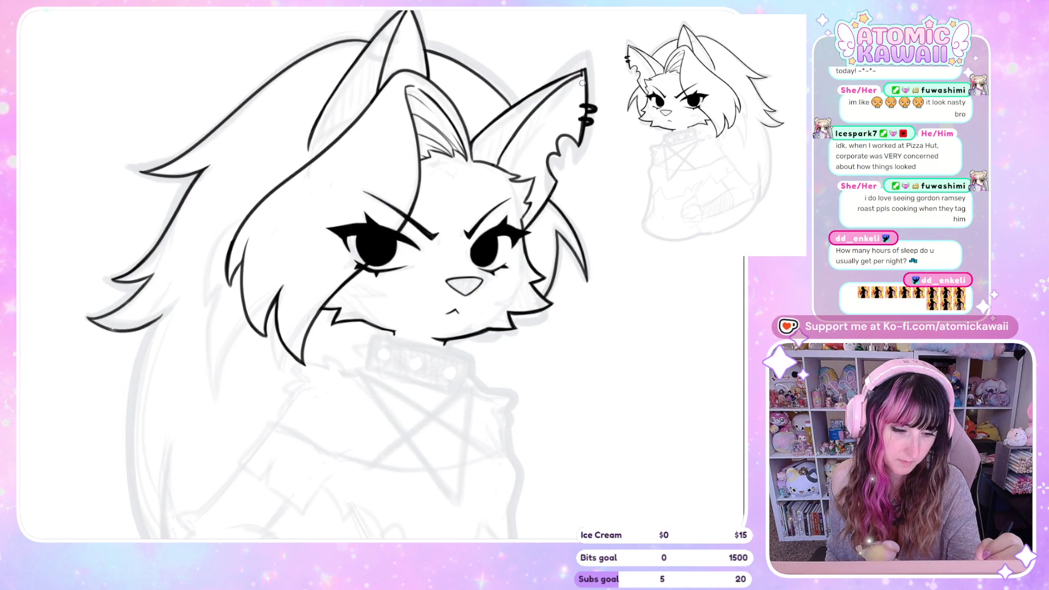
left_click_drag(585, 70, 587, 87)
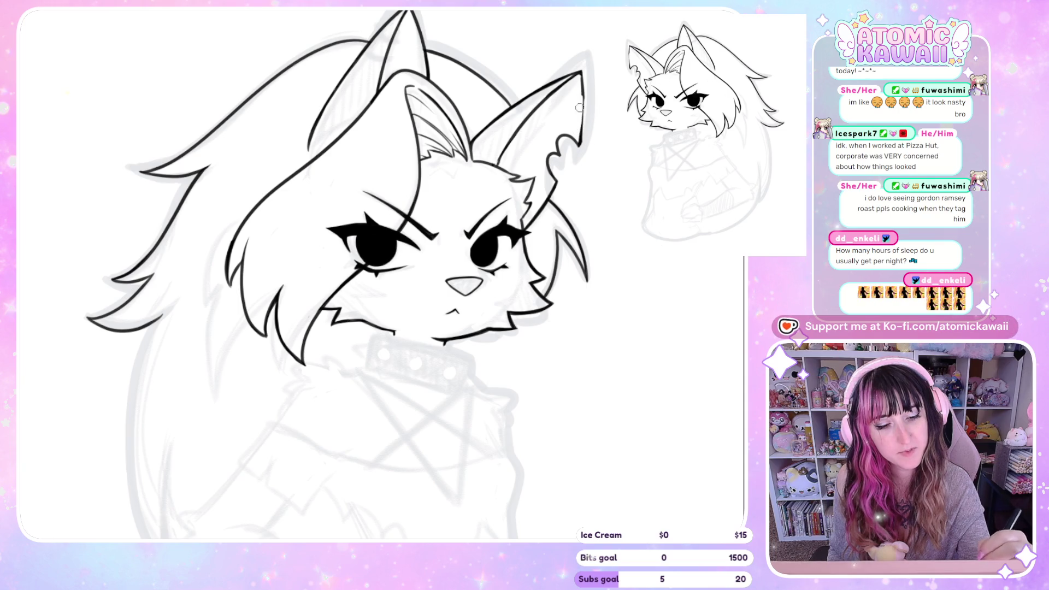
left_click(364, 241)
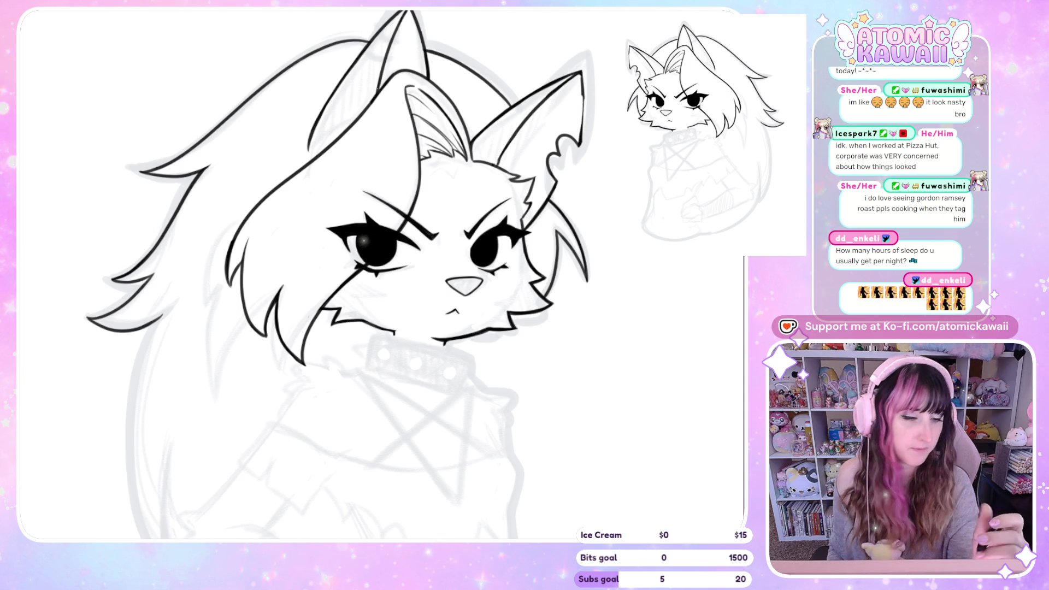
key("ctrl+z")
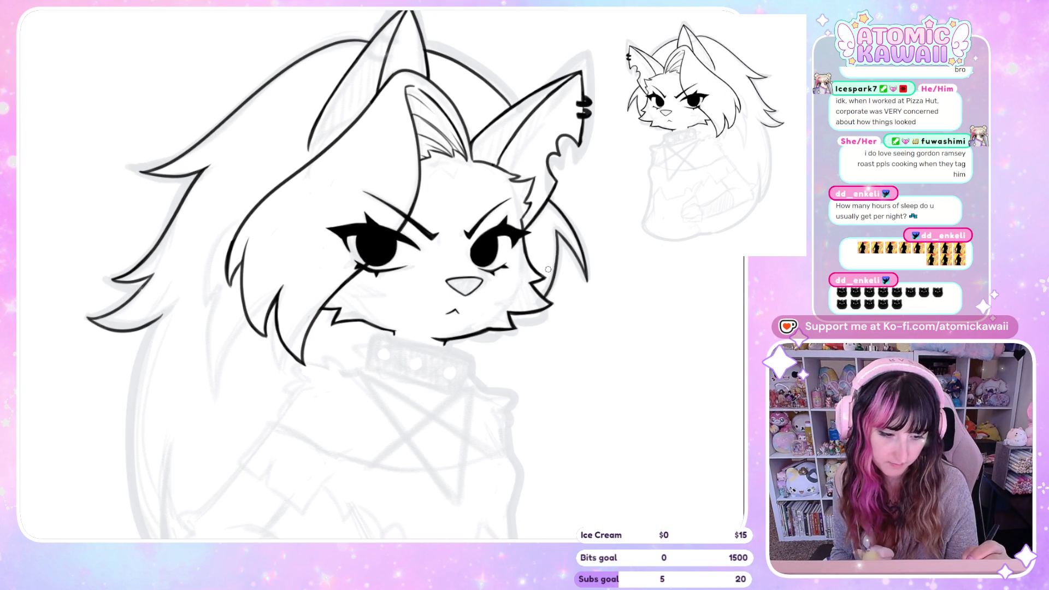
- Fit the whole drawing in view and mirror it to check the lineart
key("h")
key("ctrl+0")
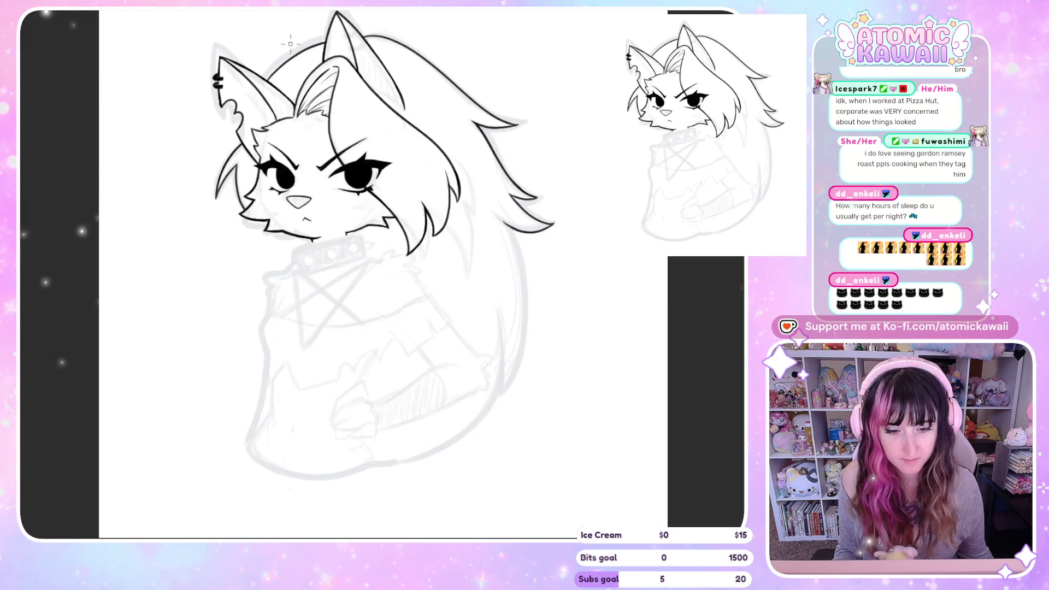
key("h")
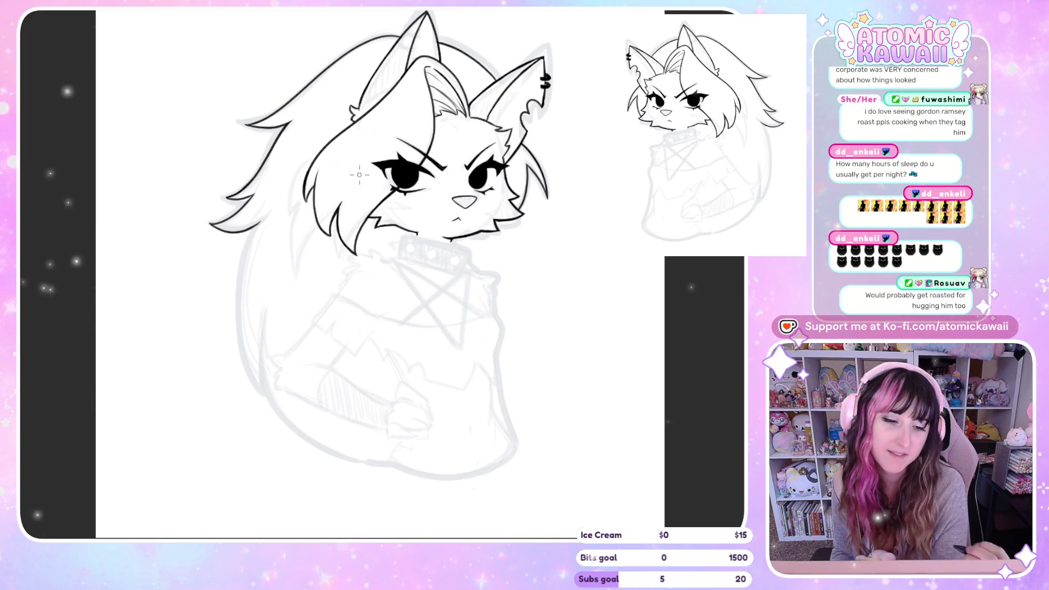
key("h")
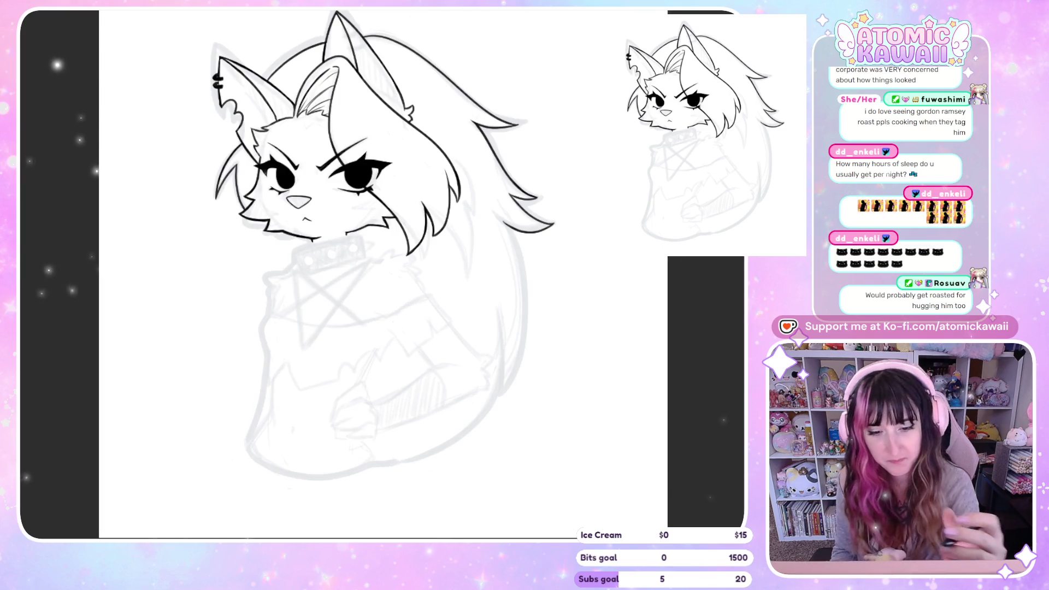
key("h")
scroll(225, 71, "up", 2)
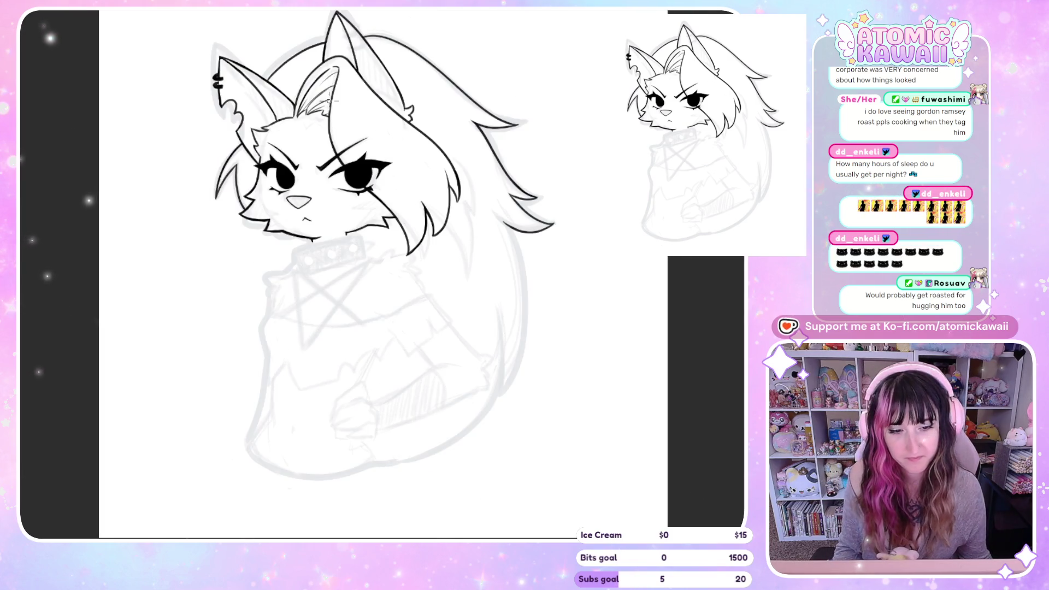
scroll(225, 71, "up", 2)
scroll(224, 72, "up", 2)
scroll(225, 71, "up", 2)
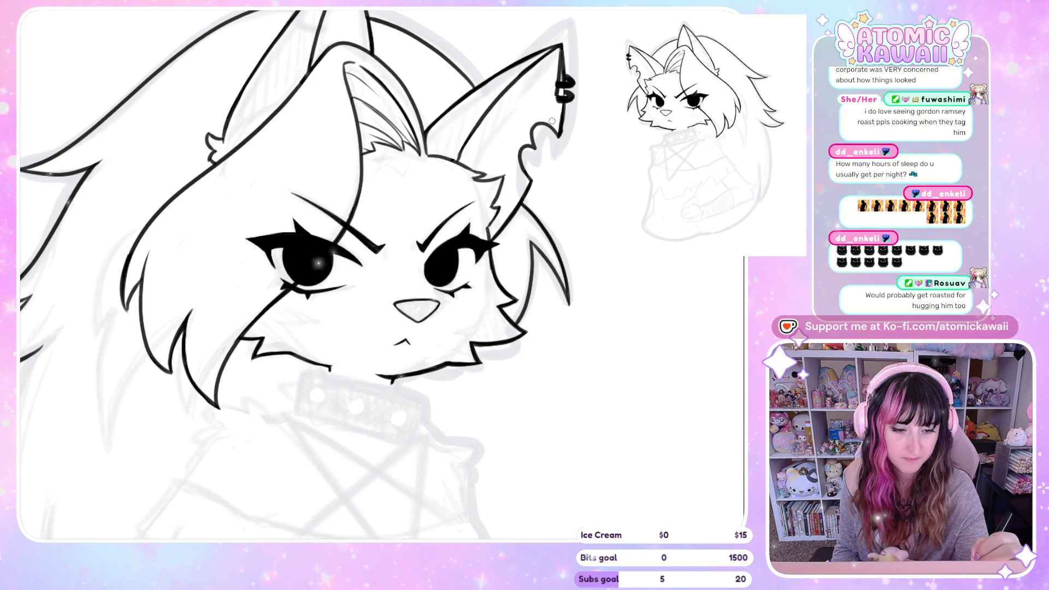
- Undo the ear outline and earring strokes, then add a second earring to the right ear
key("ctrl+z")
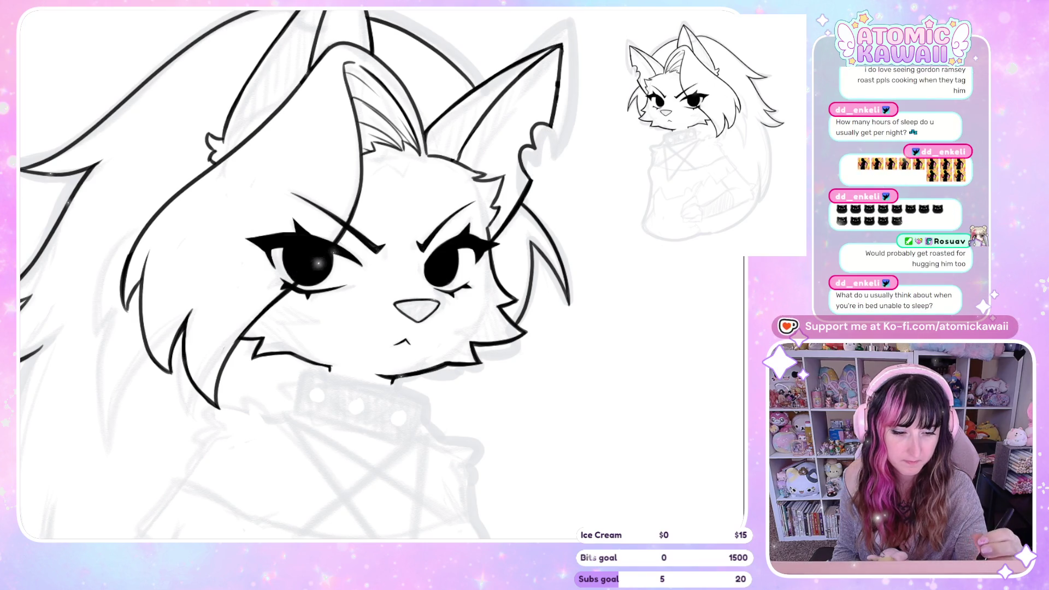
key("h")
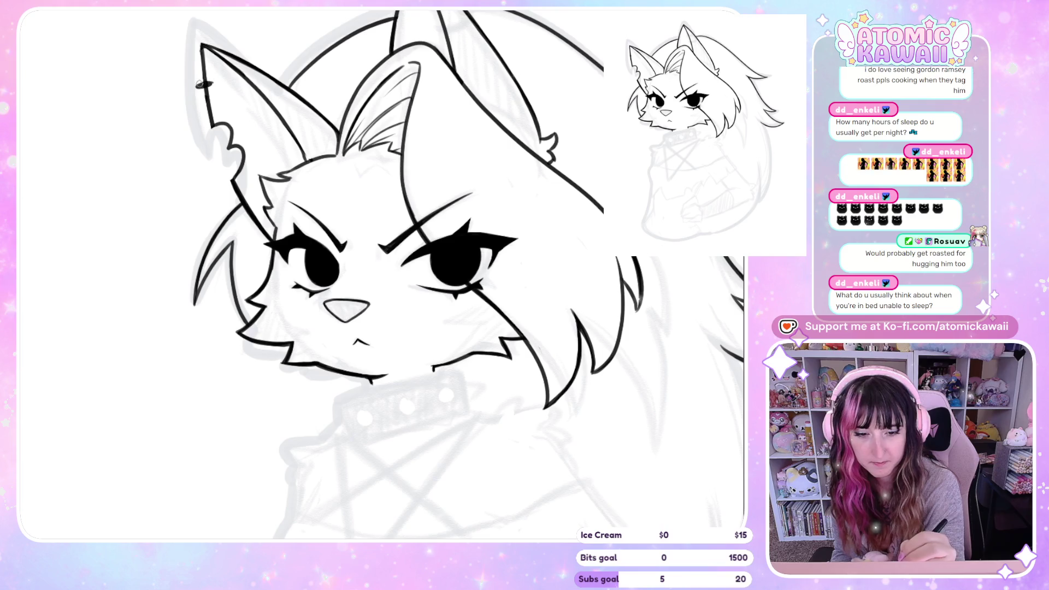
key("h")
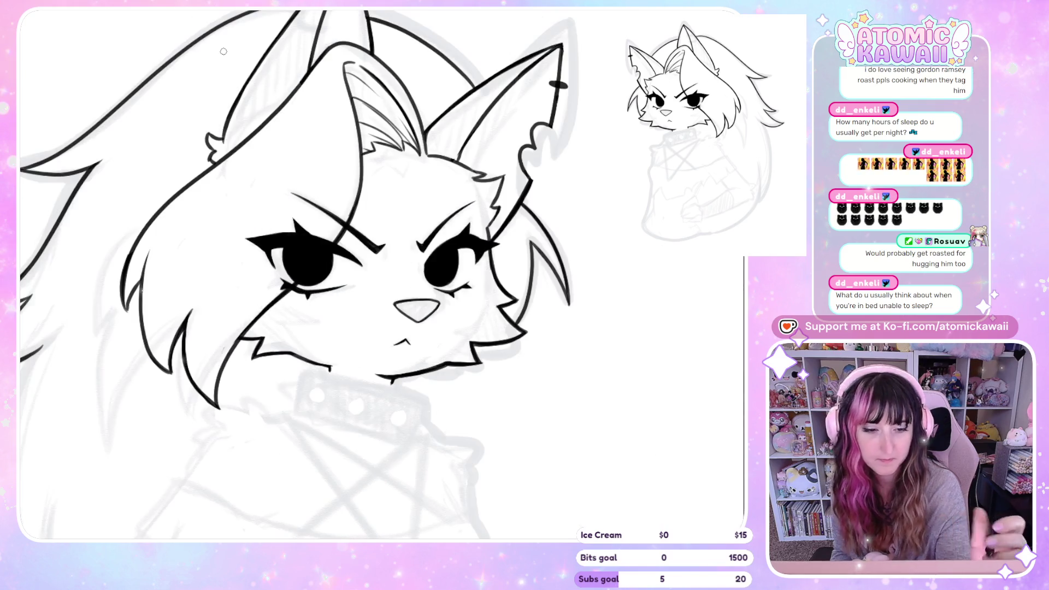
left_click_drag(548, 100, 562, 103)
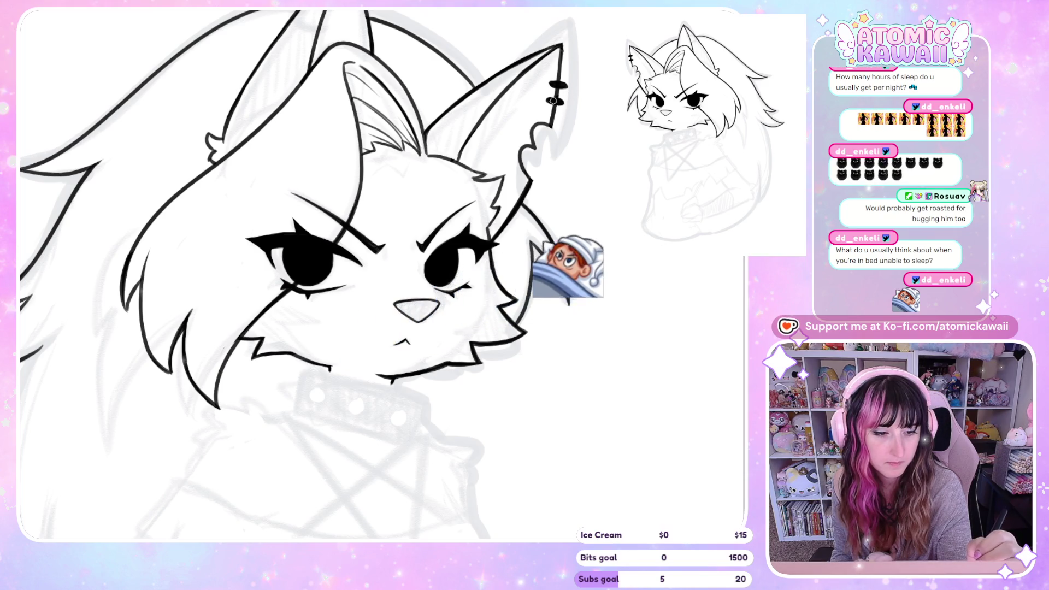
key("h")
key("h")
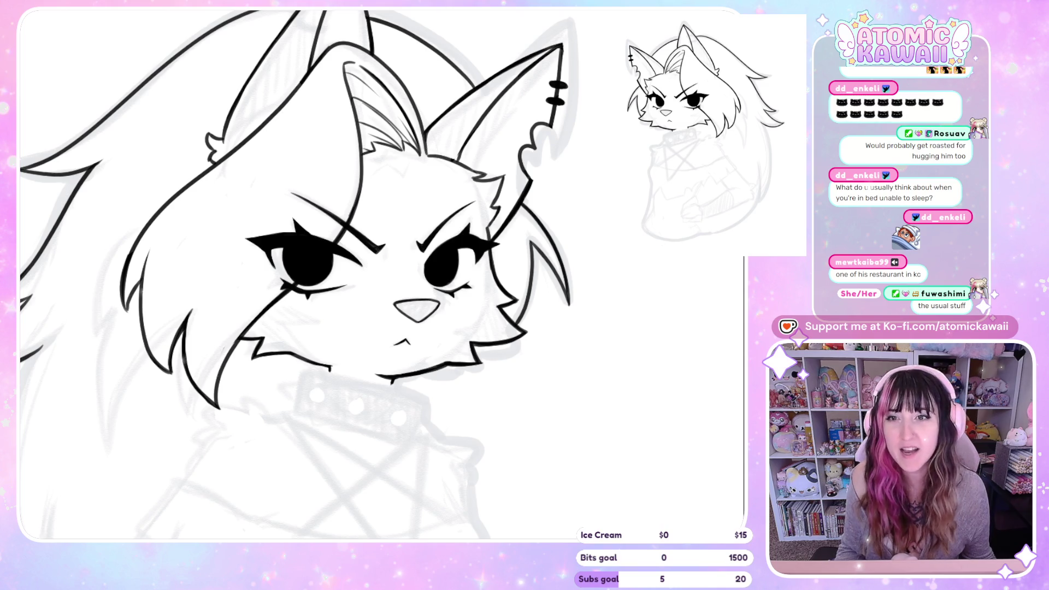
scroll(292, 226, "down", 5)
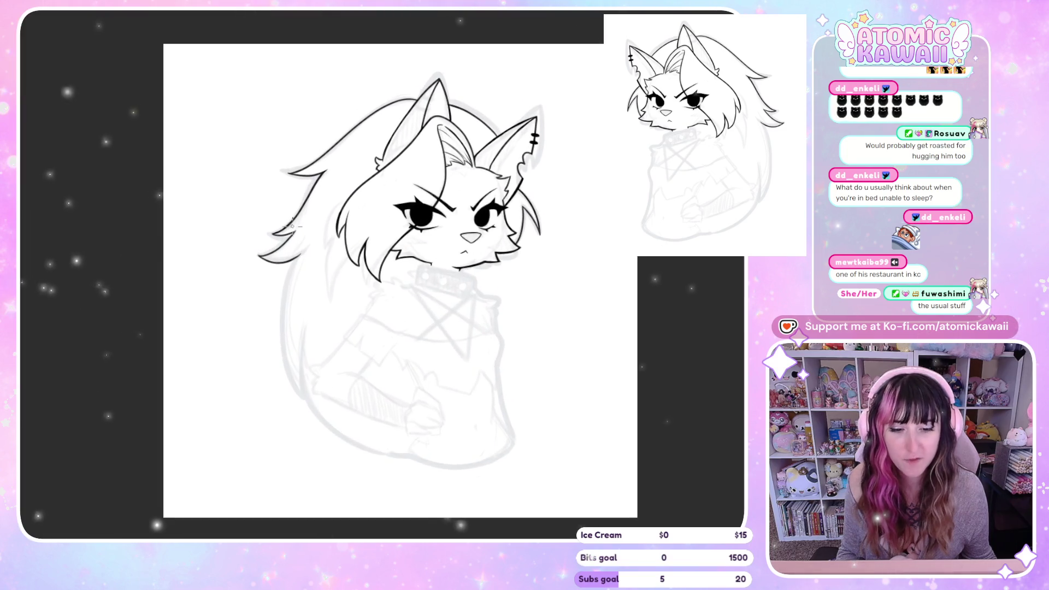
scroll(325, 292, "up", 2)
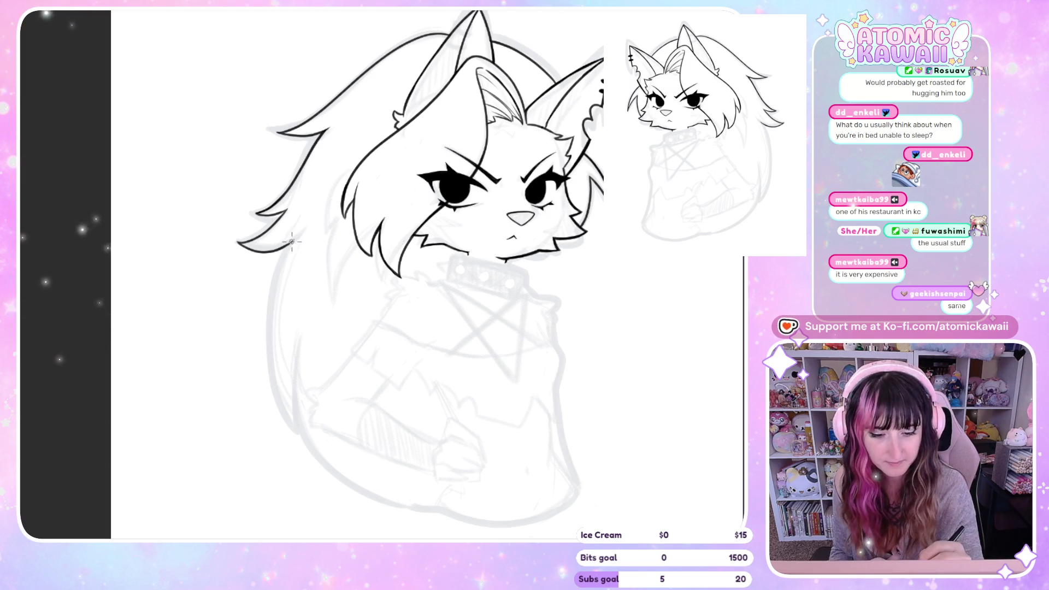
- Draw a stroke extending the hair outline down the left body, then mirror-check it
left_click_drag(269, 365, 291, 429)
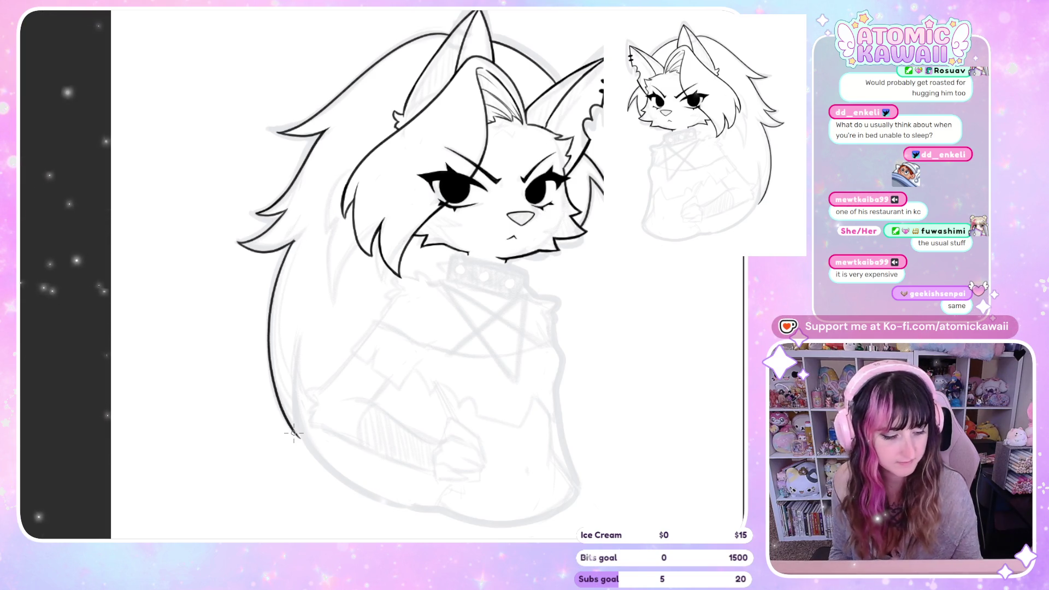
key("m")
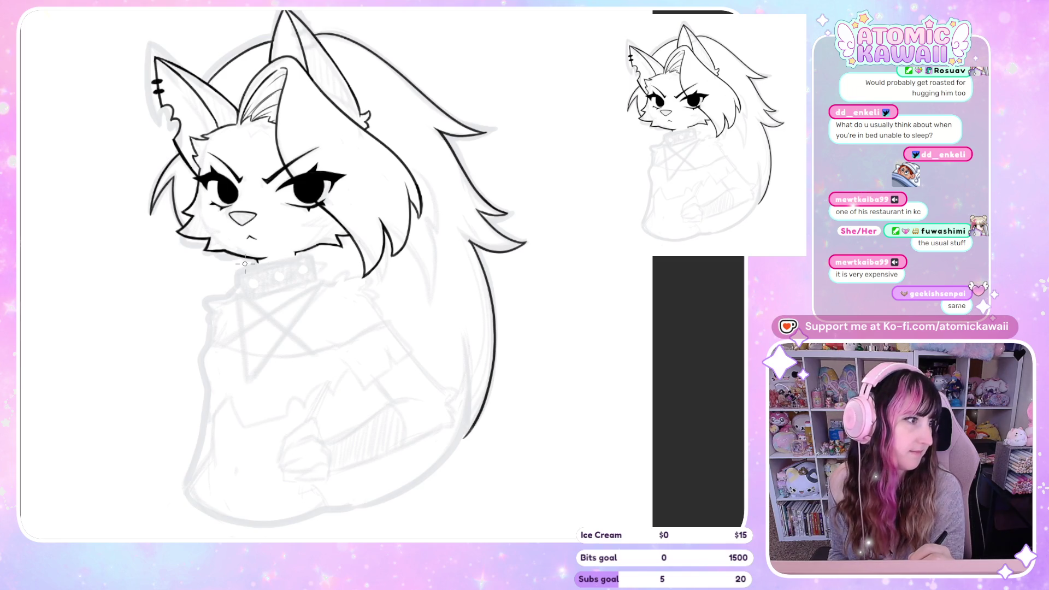
key("m")
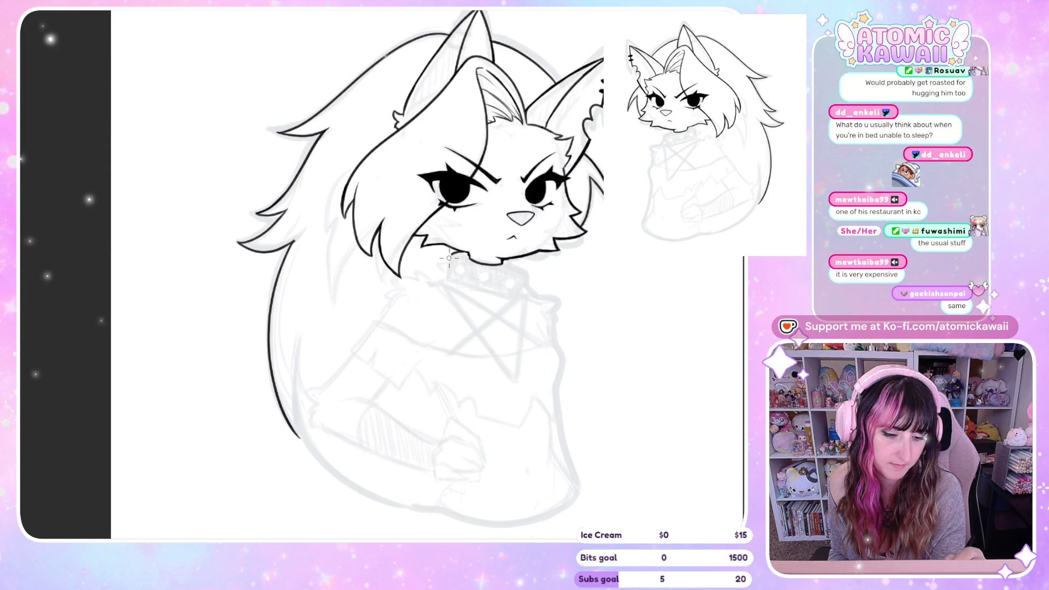
- Extend the collar's lower edge line to the right and mirror the view to check symmetry
left_click_drag(516, 293, 524, 288)
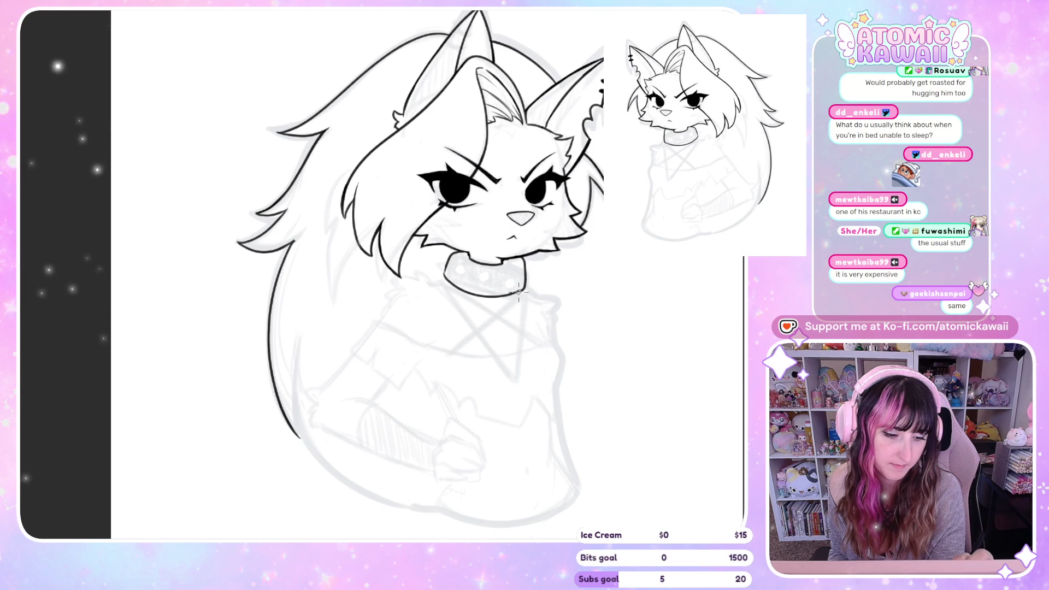
key("m")
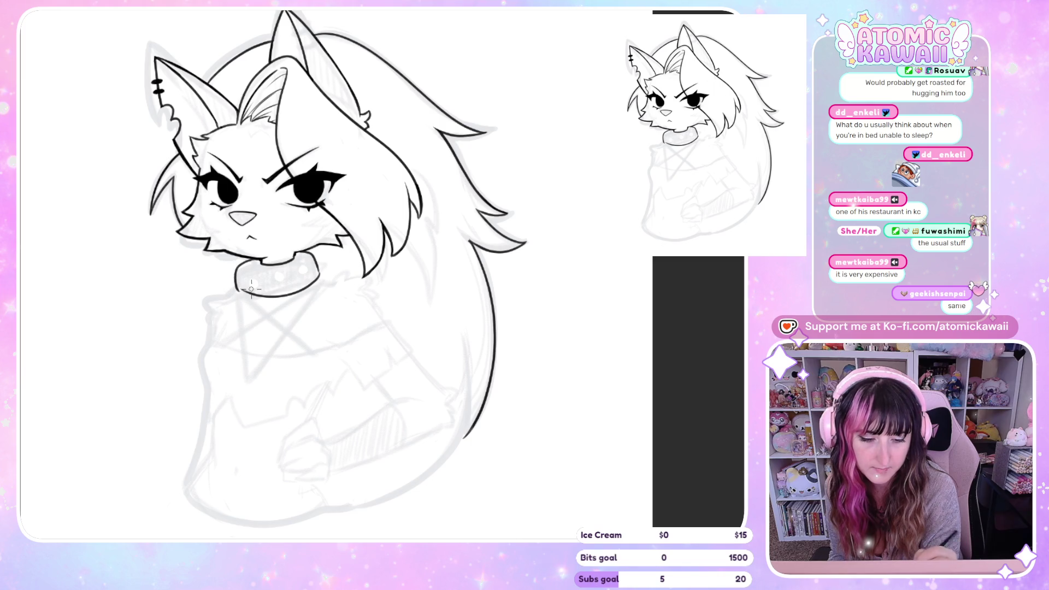
key("m")
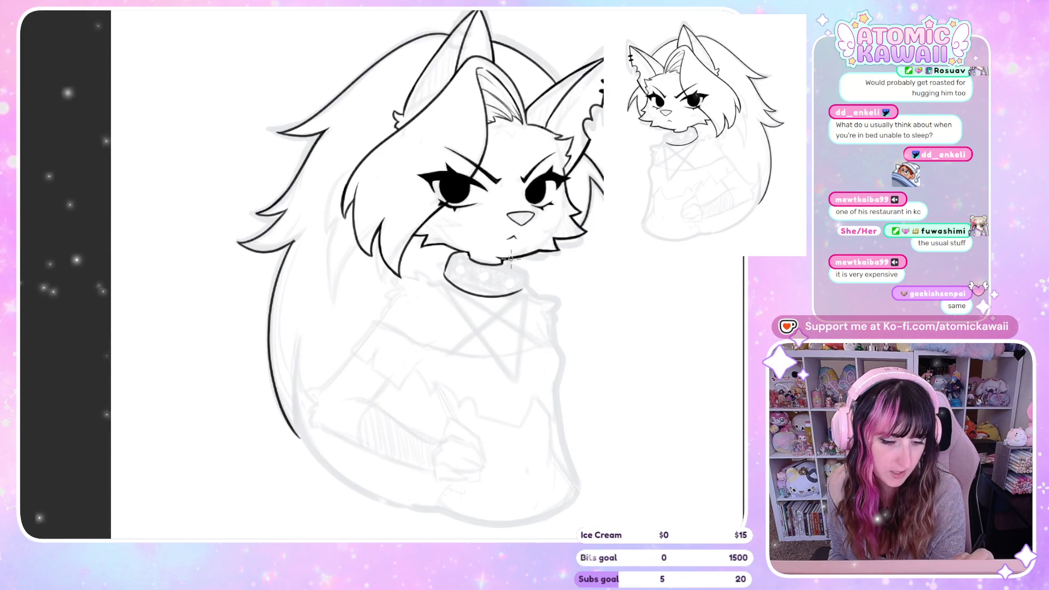
key("m")
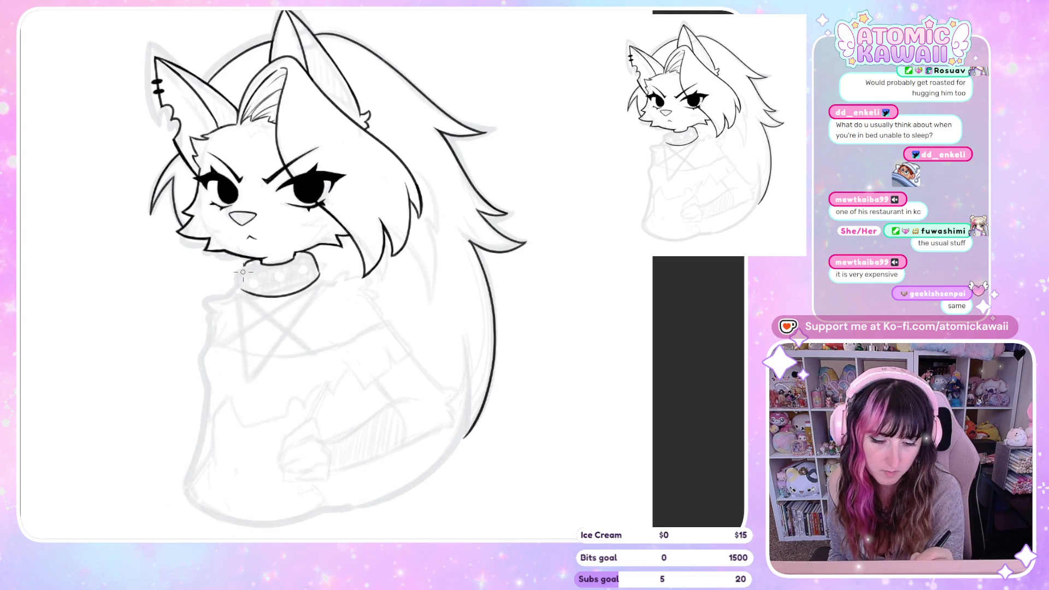
key("m")
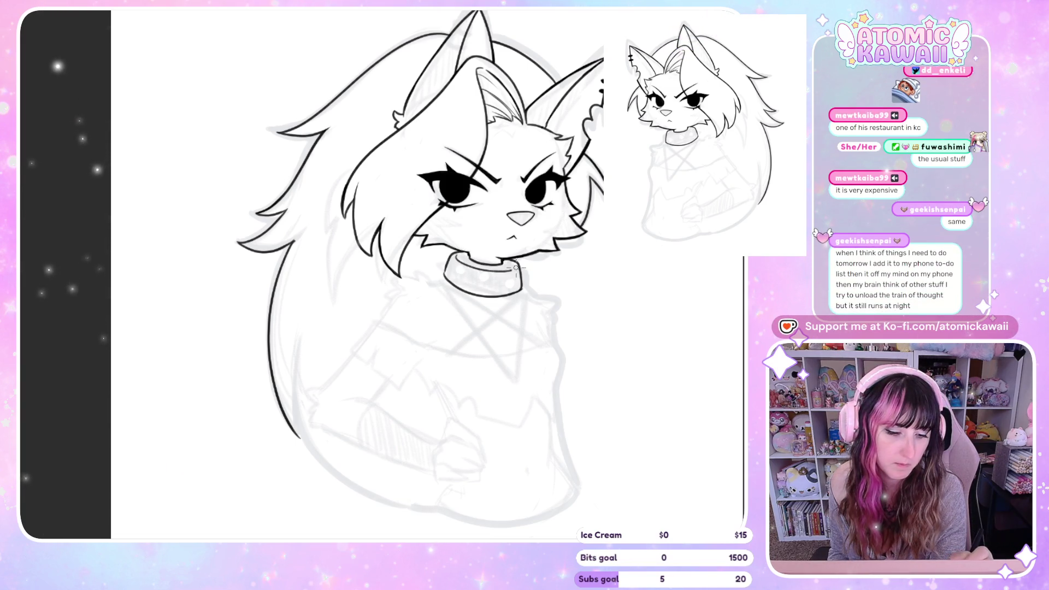
scroll(515, 271, "up", 1)
scroll(517, 278, "up", 1)
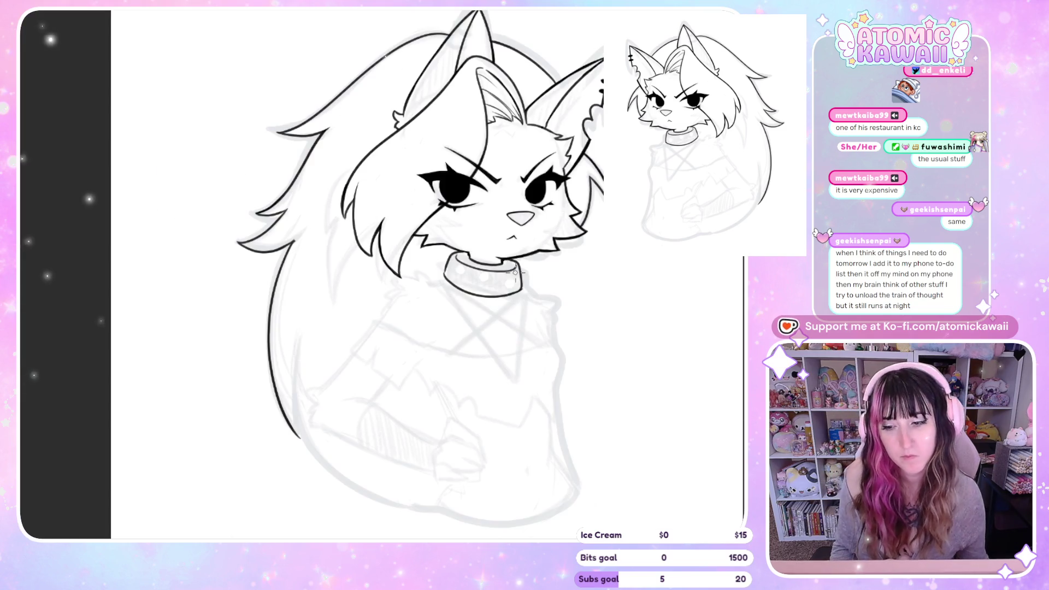
scroll(518, 287, "up", 1)
scroll(521, 301, "up", 1)
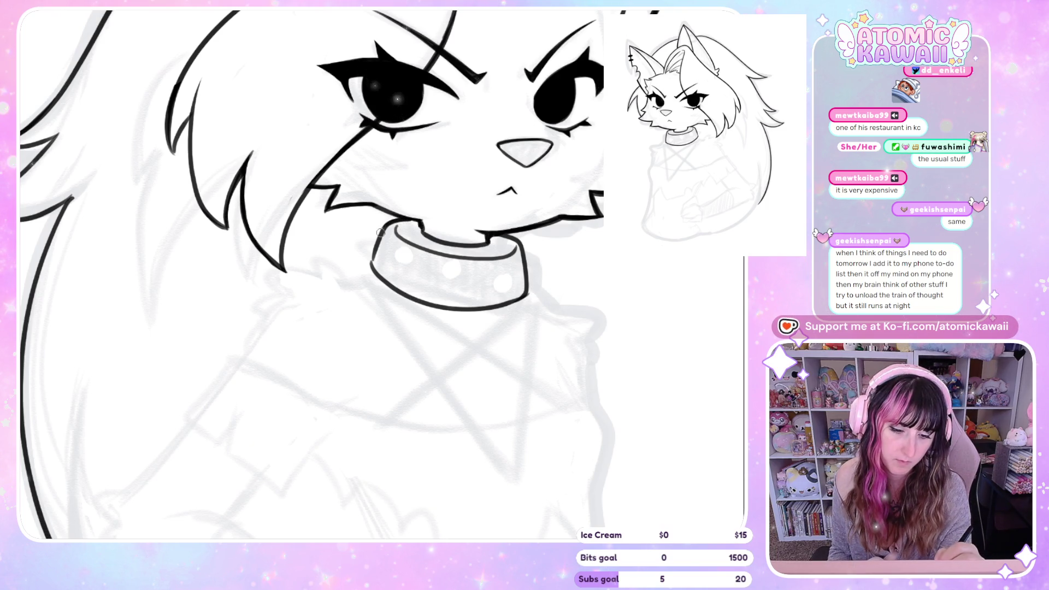
key("h")
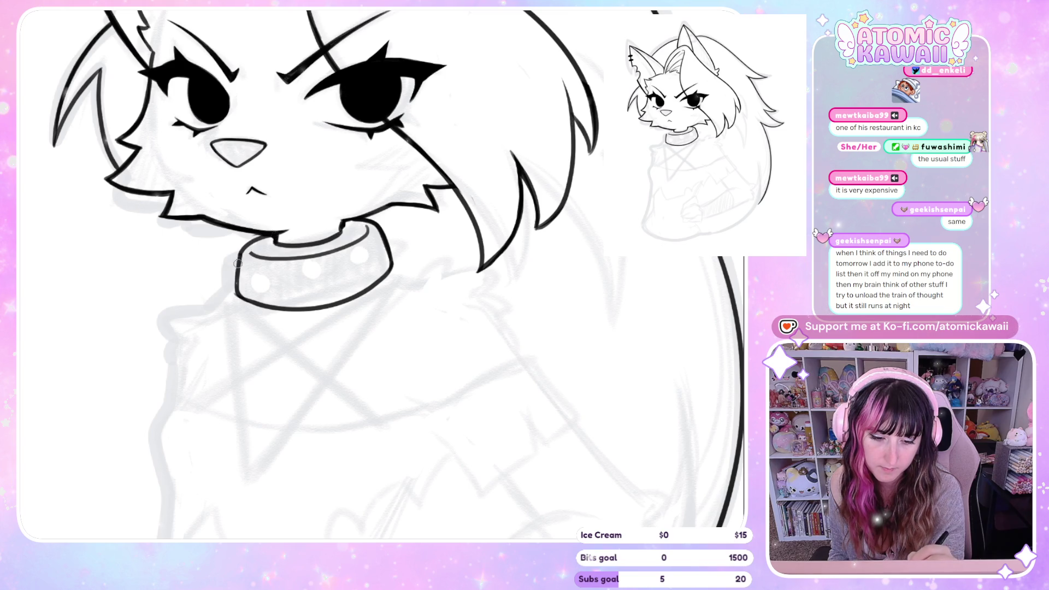
key("m")
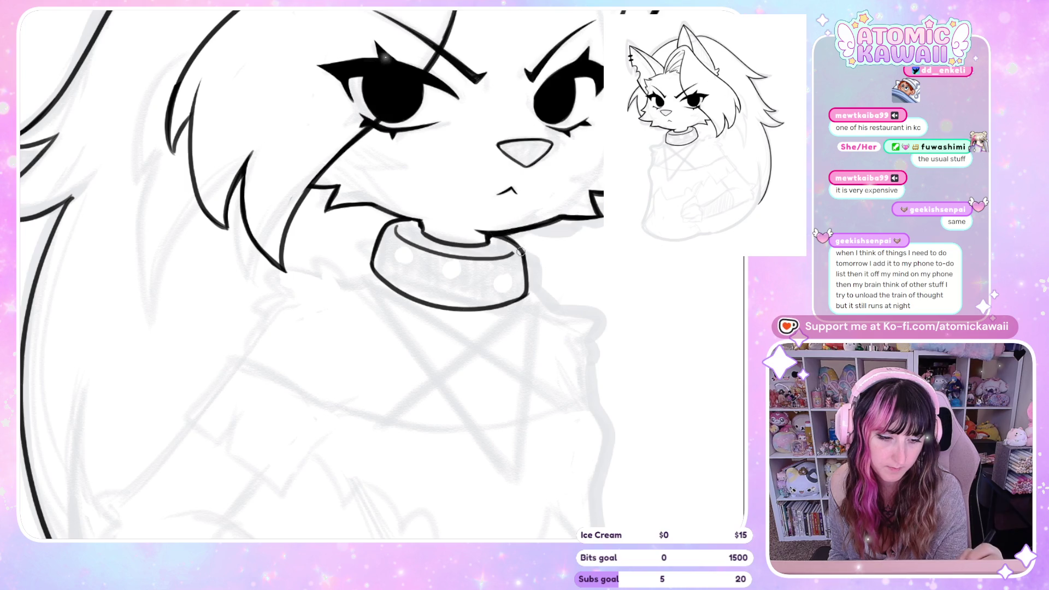
key("m")
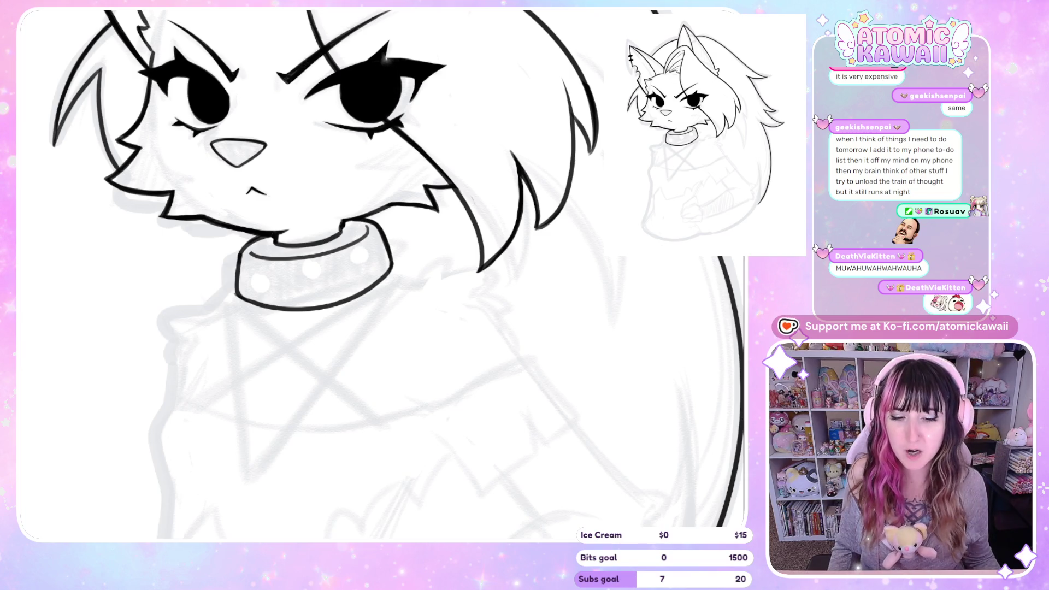
scroll(423, 456, "down", 3)
key("h")
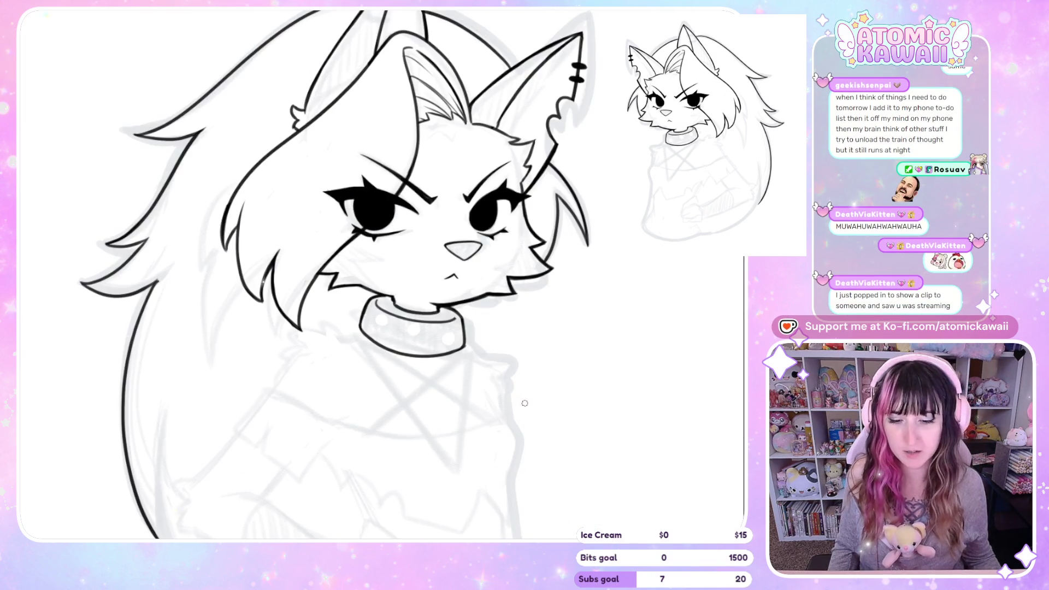
scroll(149, 306, "up", 4)
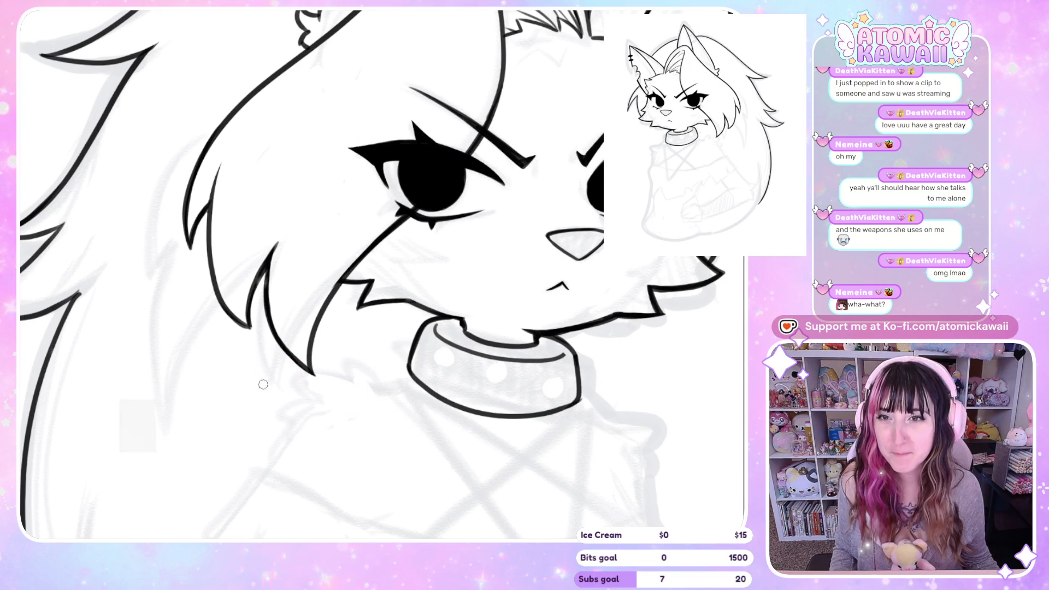
- Zoom in and tilt the view, then close the collar's top-right notch with a short stroke
scroll(431, 368, "down", 5)
scroll(430, 367, "up", 2)
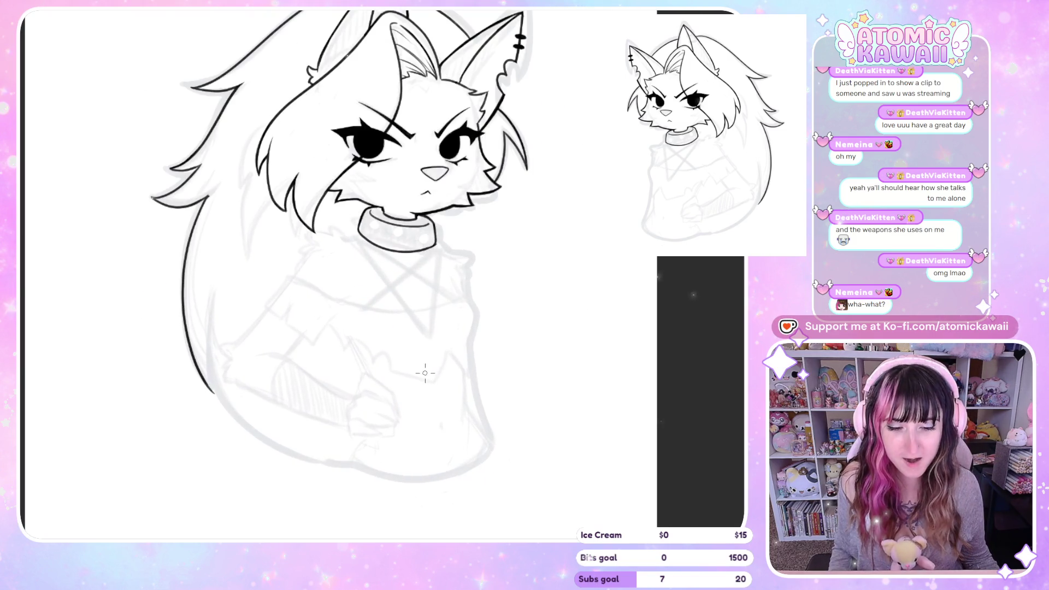
scroll(416, 350, "up", 2)
scroll(368, 296, "up", 2)
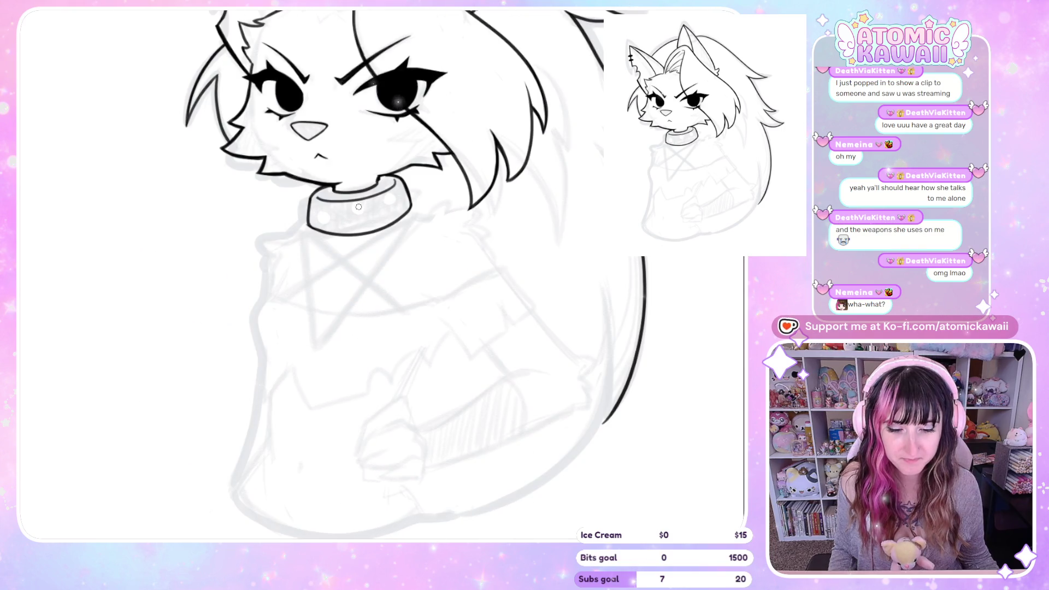
scroll(404, 263, "up", 2)
scroll(448, 219, "up", 2)
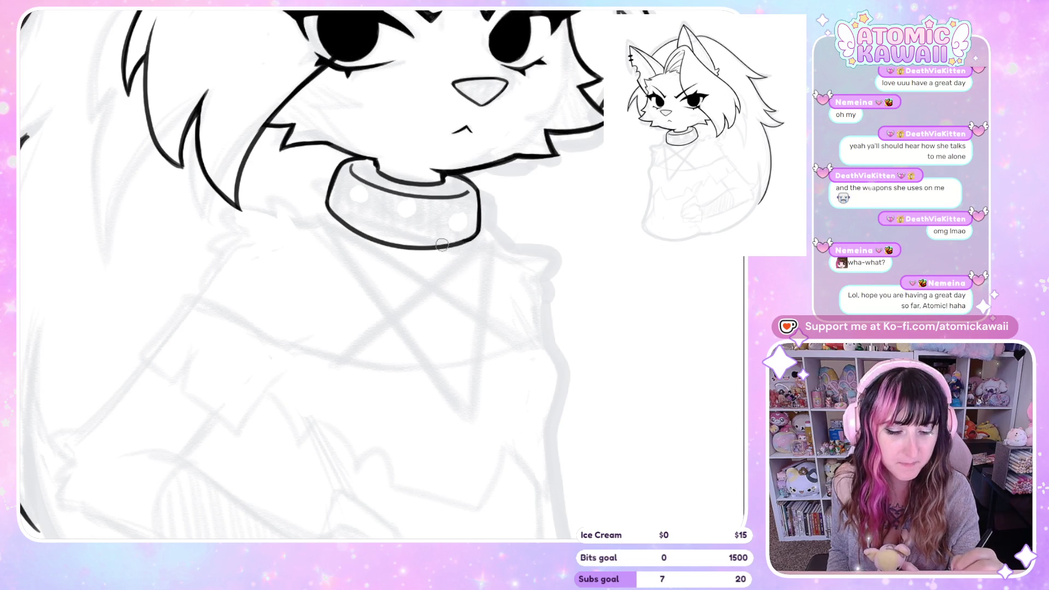
key("4")
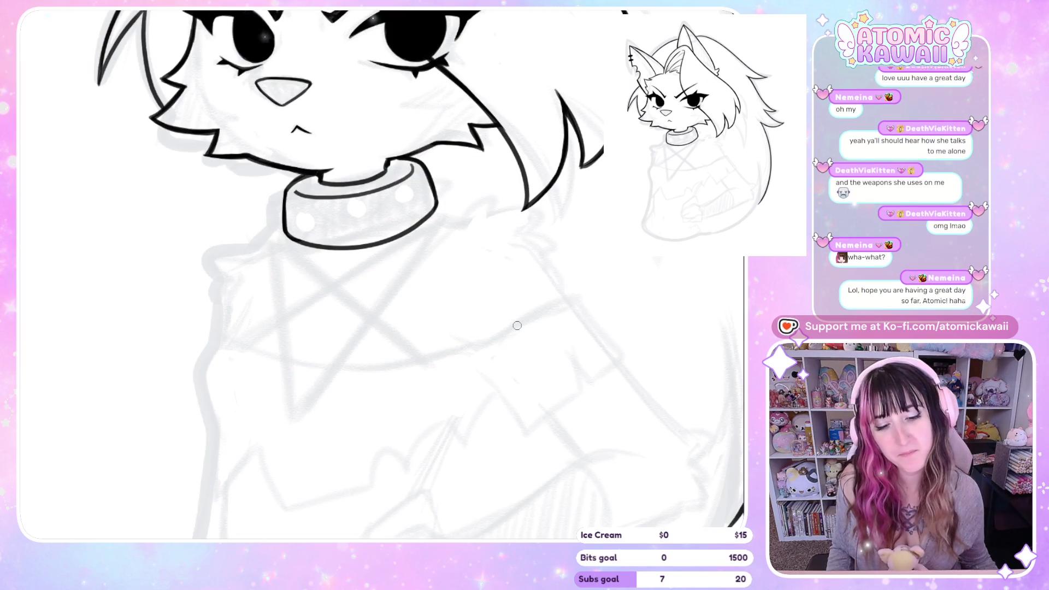
key("5")
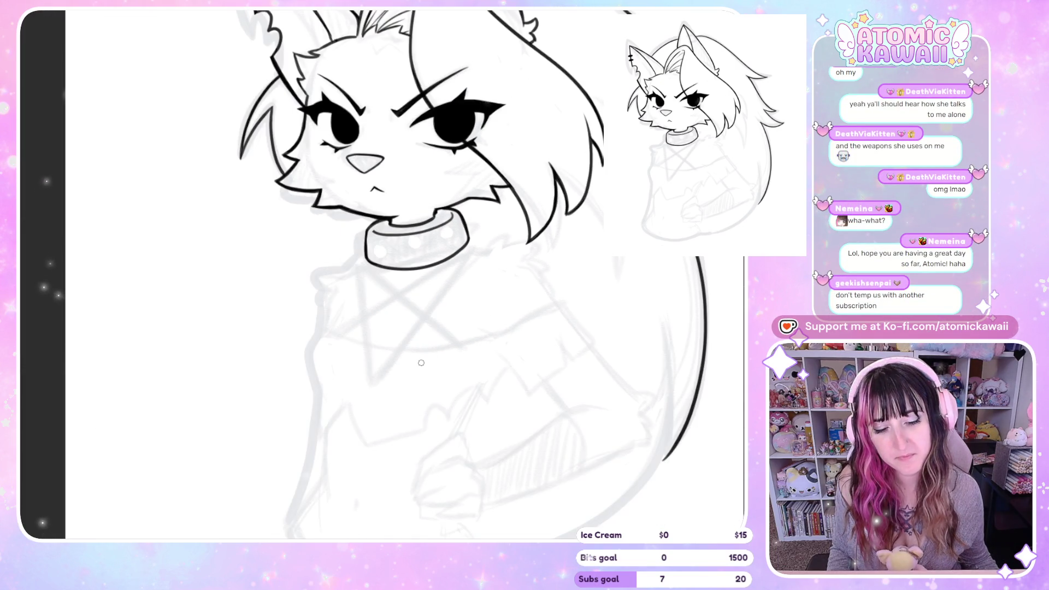
scroll(421, 363, "up", 2)
scroll(421, 364, "up", 2)
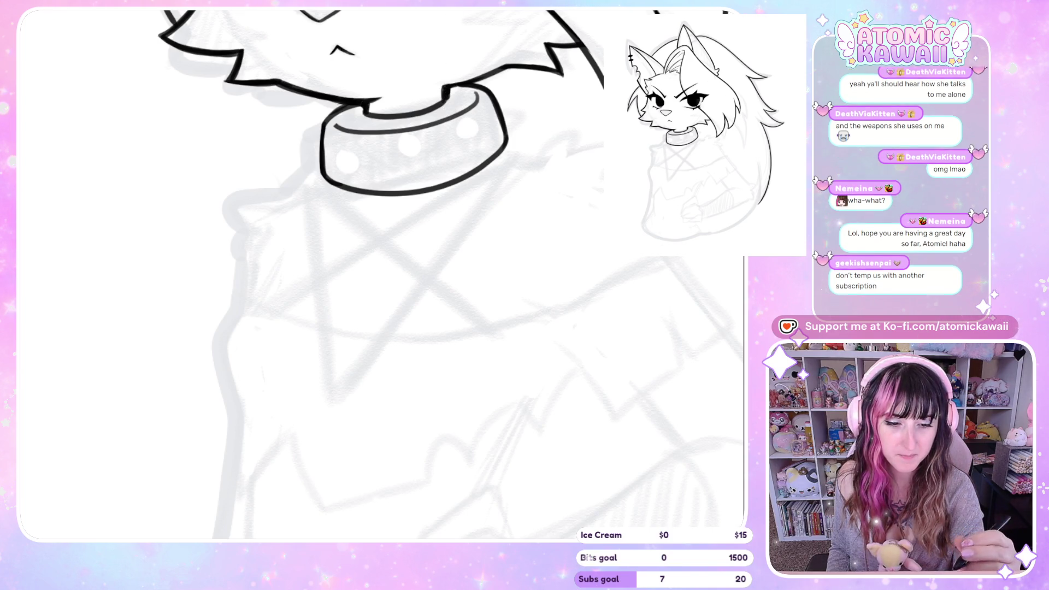
left_click_drag(448, 86, 447, 101)
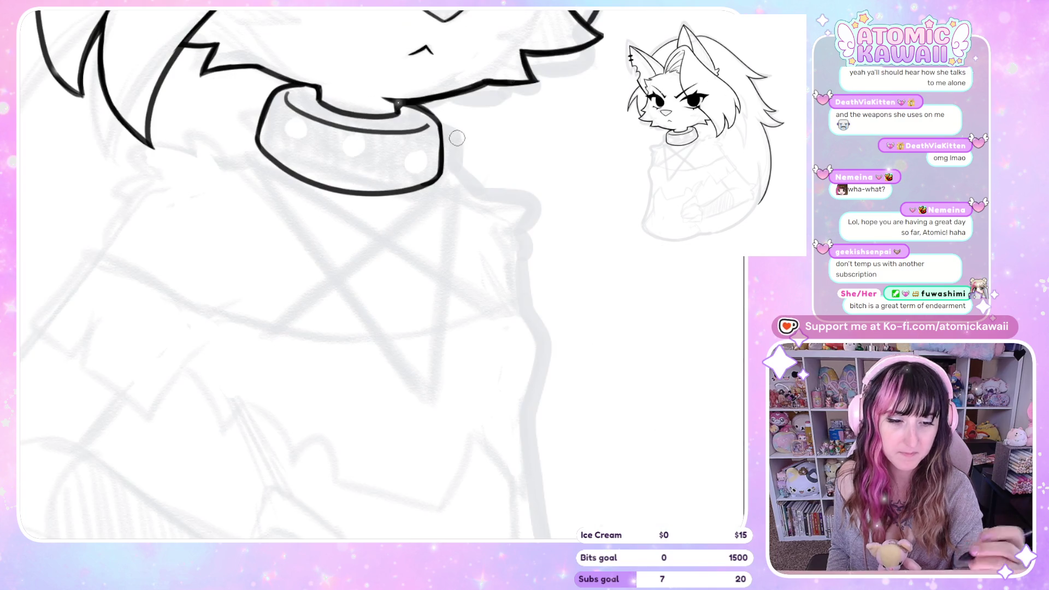
key("m")
key("m")
- Zoom back out to view the inked collar and drawing
scroll(458, 138, "down", 3)
scroll(416, 142, "down", 3)
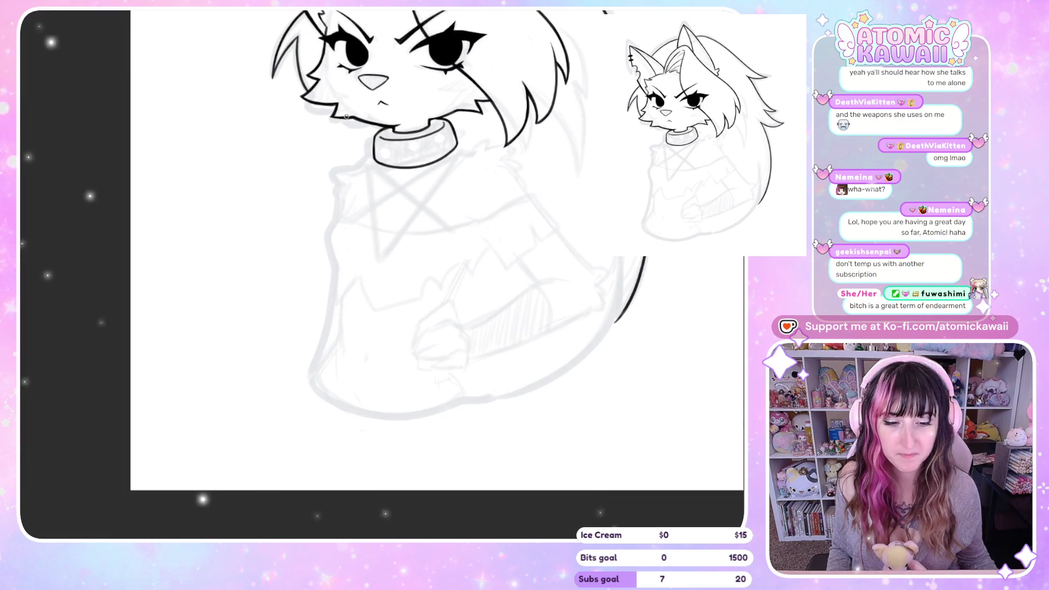
scroll(347, 116, "up", 3)
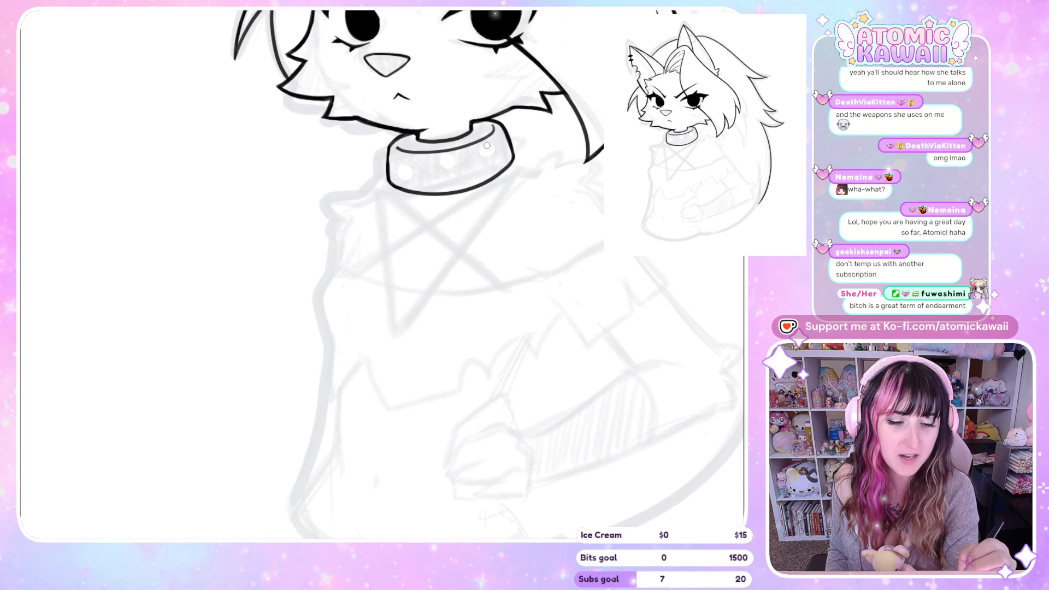
scroll(307, 246, "down", 5)
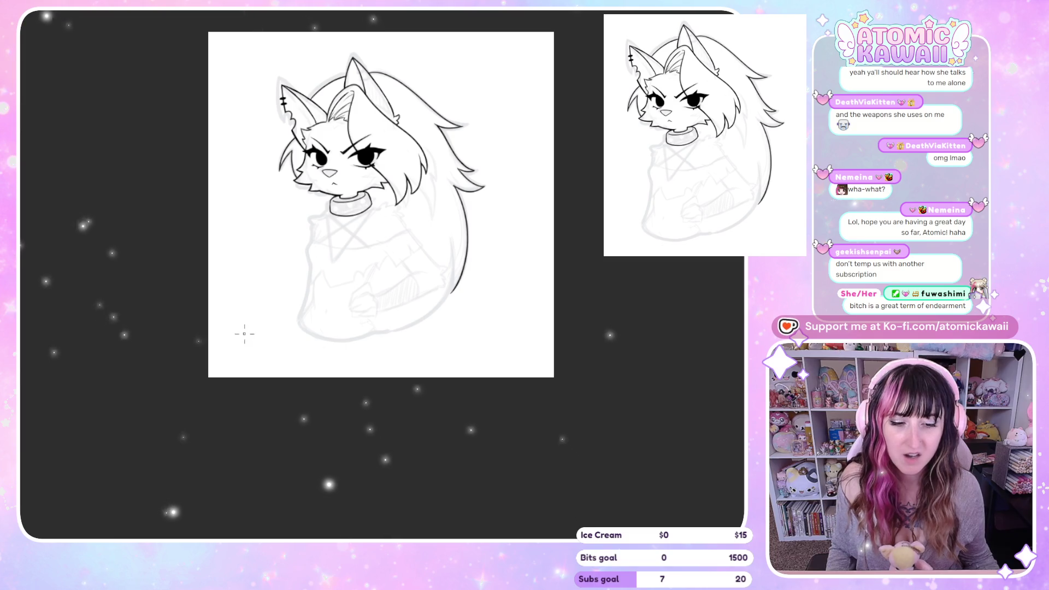
scroll(492, 109, "up", 2)
scroll(553, 62, "up", 1)
scroll(551, 137, "up", 2)
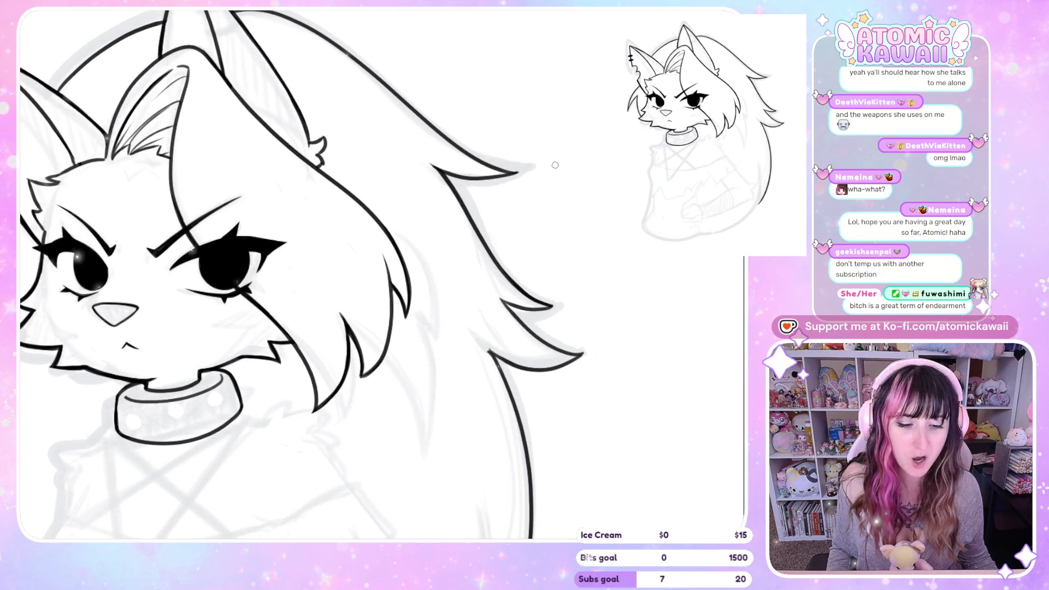
scroll(551, 167, "up", 1)
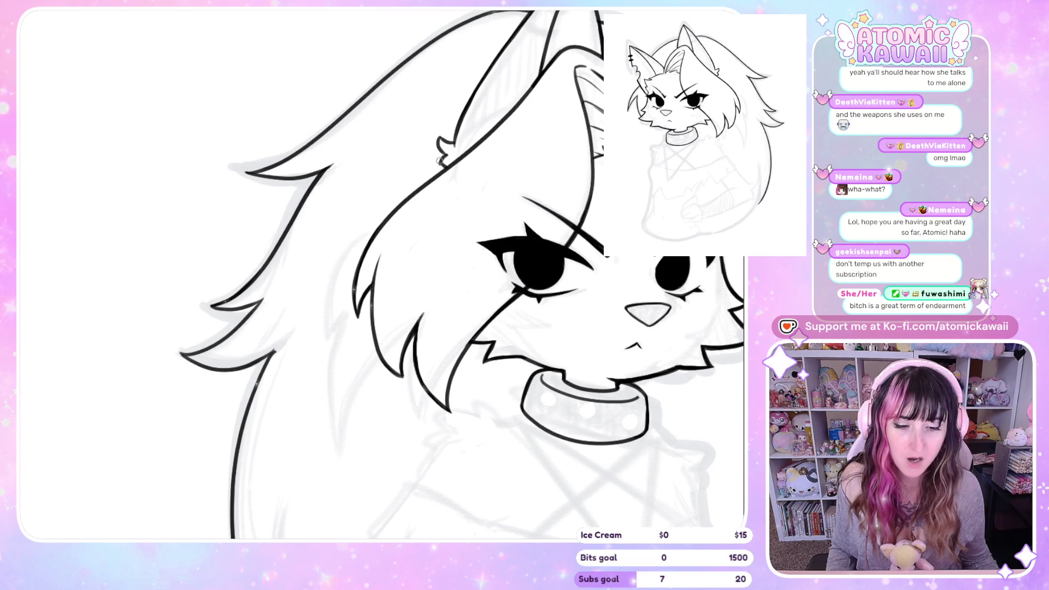
scroll(452, 70, "up", 1)
mouse_move(441, 131)
left_mouse_down()
mouse_move(464, 141)
mouse_move(449, 161)
left_mouse_up()
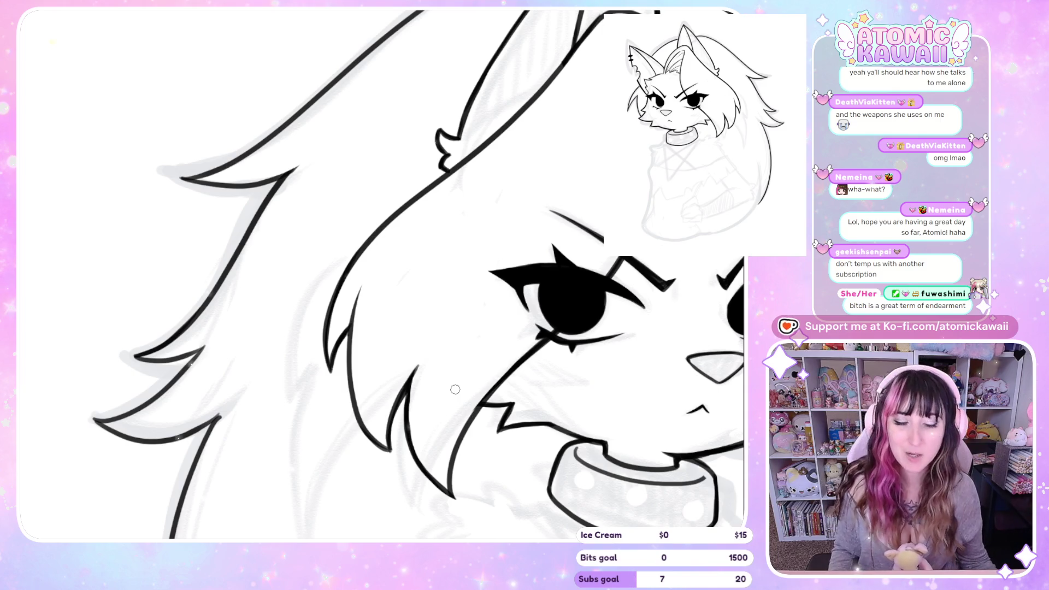
scroll(339, 193, "down", 5)
scroll(311, 488, "up", 3)
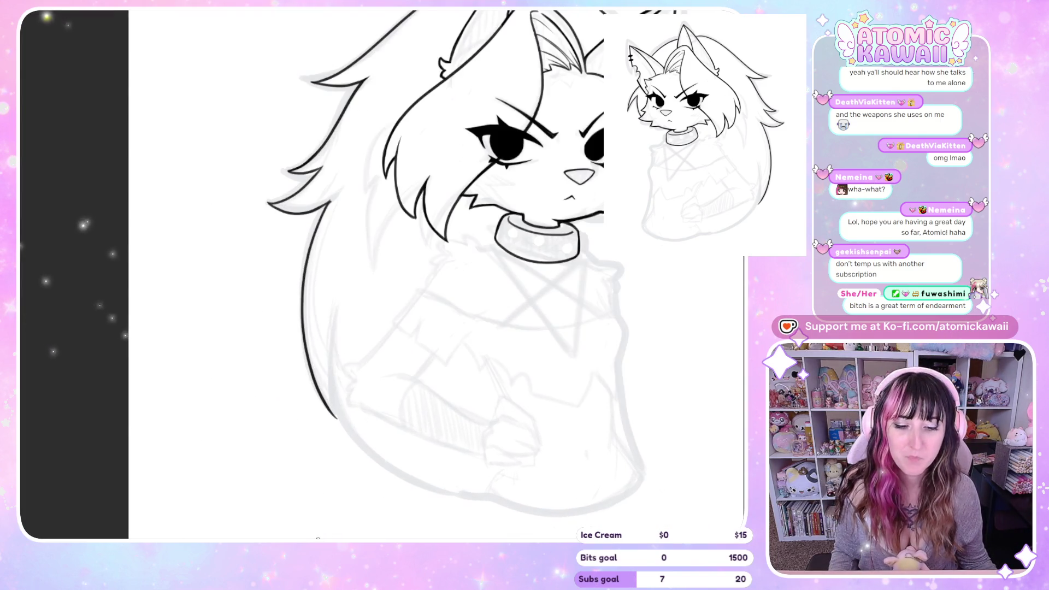
scroll(480, 410, "up", 3)
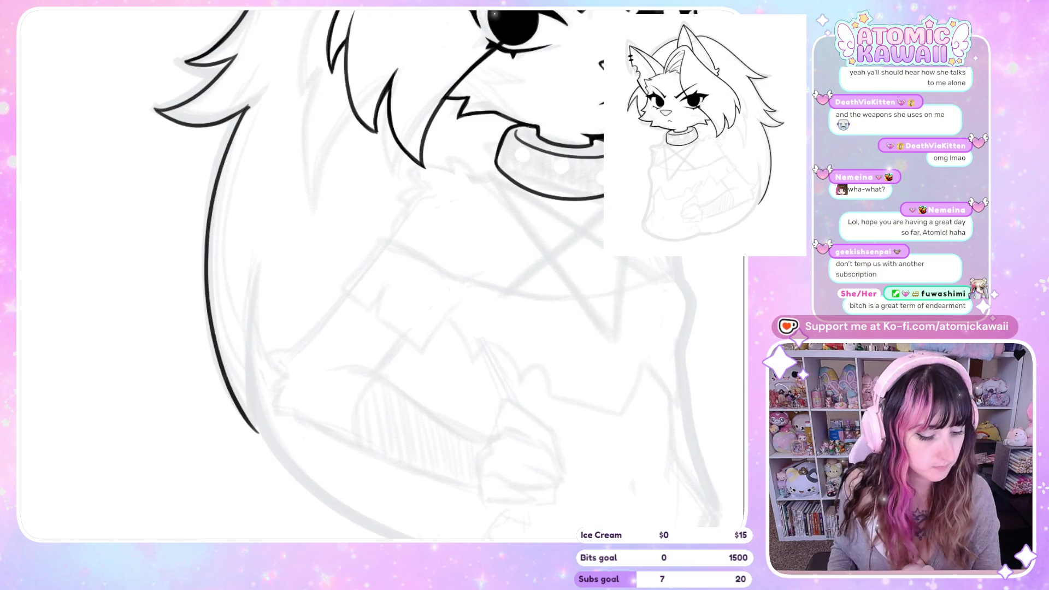
key("h")
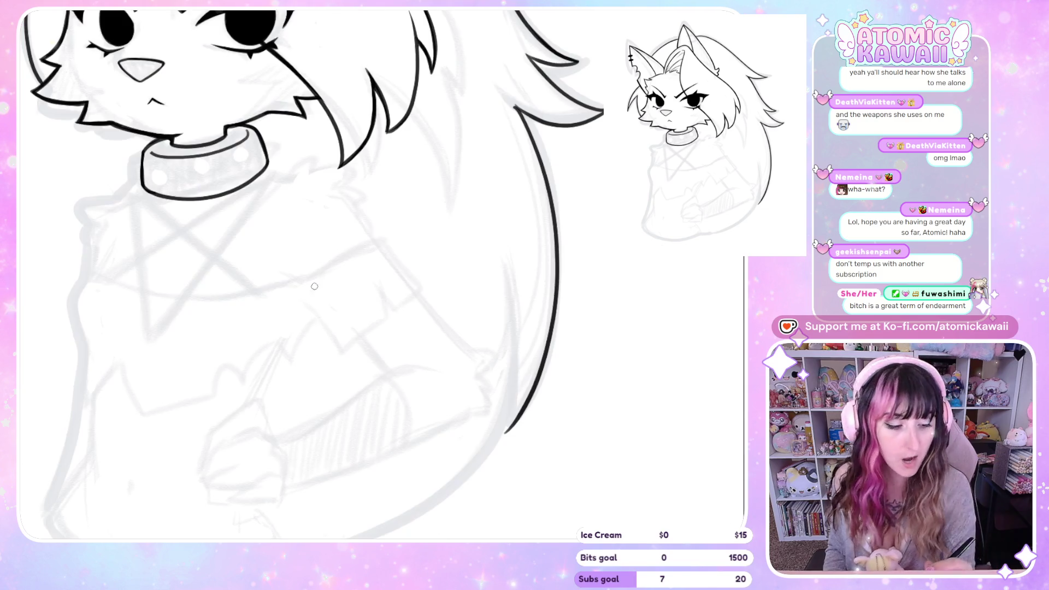
key("h")
key("h")
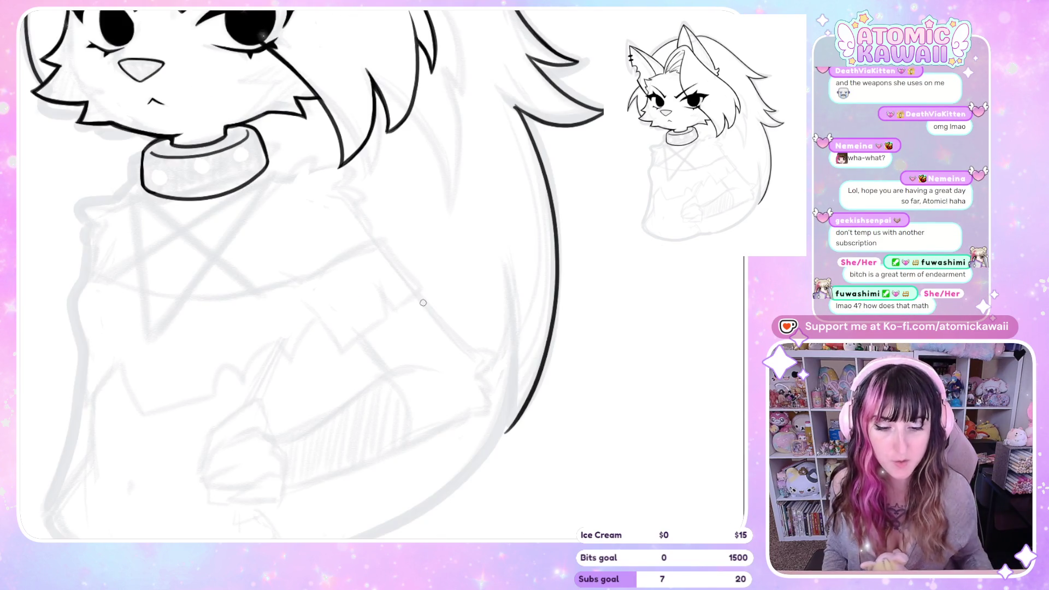
scroll(491, 293, "down", 2)
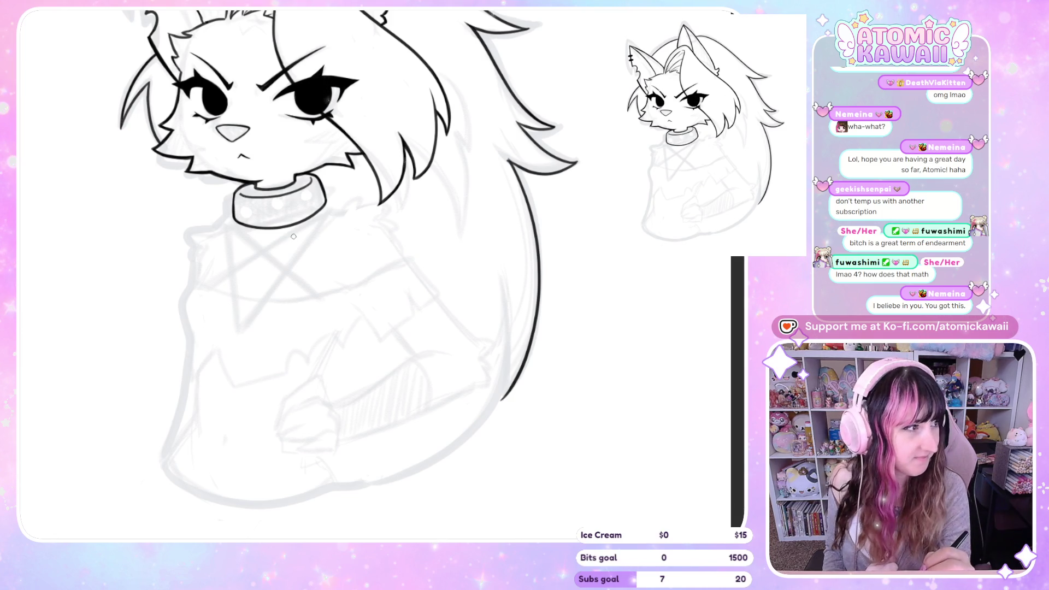
- Ink the sweater's left edge from the shoulder down, trimming the overshooting stroke tail
scroll(294, 236, "left", 5)
scroll(293, 234, "right", 5)
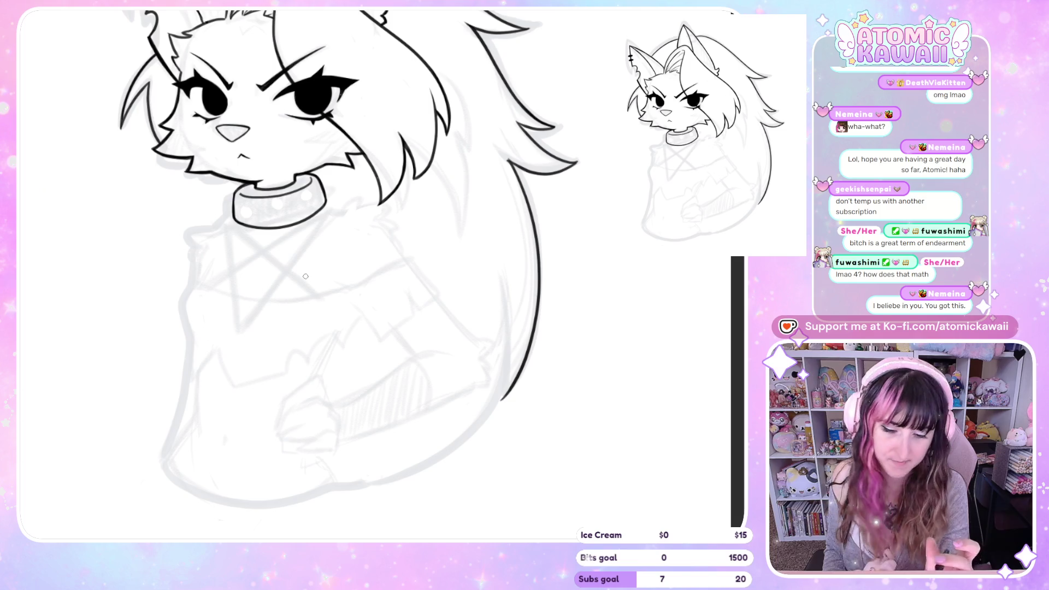
left_click_drag(203, 268, 185, 321)
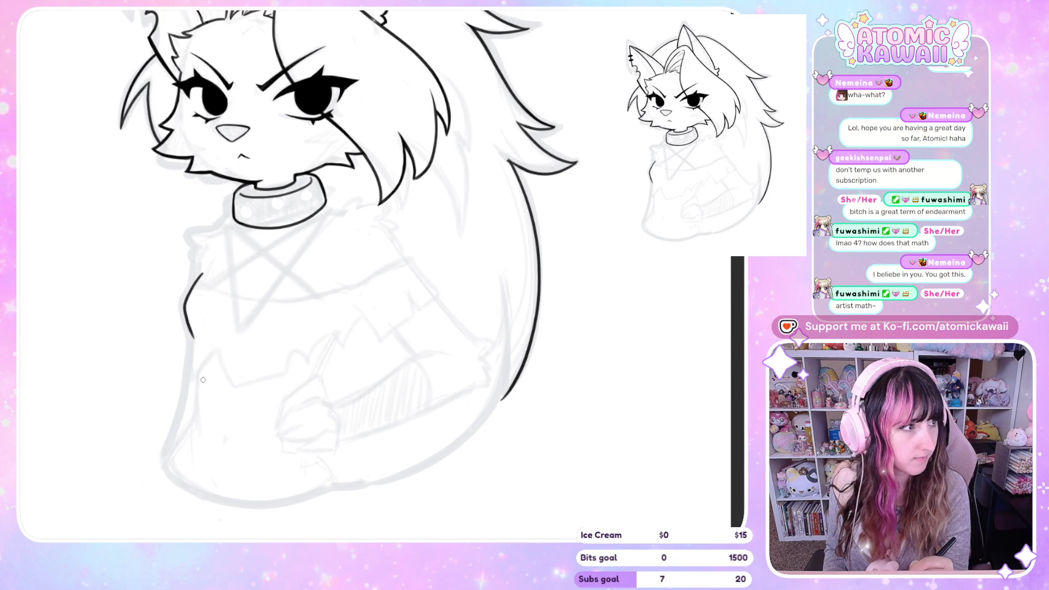
left_click_drag(194, 348, 195, 363)
key("ctrl+z")
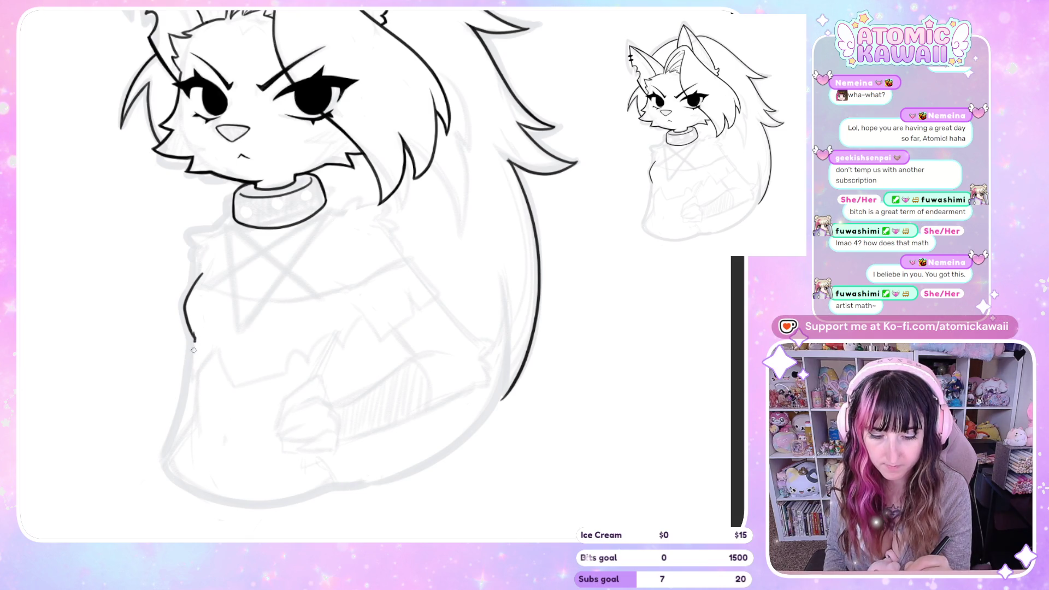
- Ink the jagged bottom hem, redrawing stray strokes straighter, then mirror-check the result
left_click_drag(193, 364, 223, 369)
key("ctrl+z")
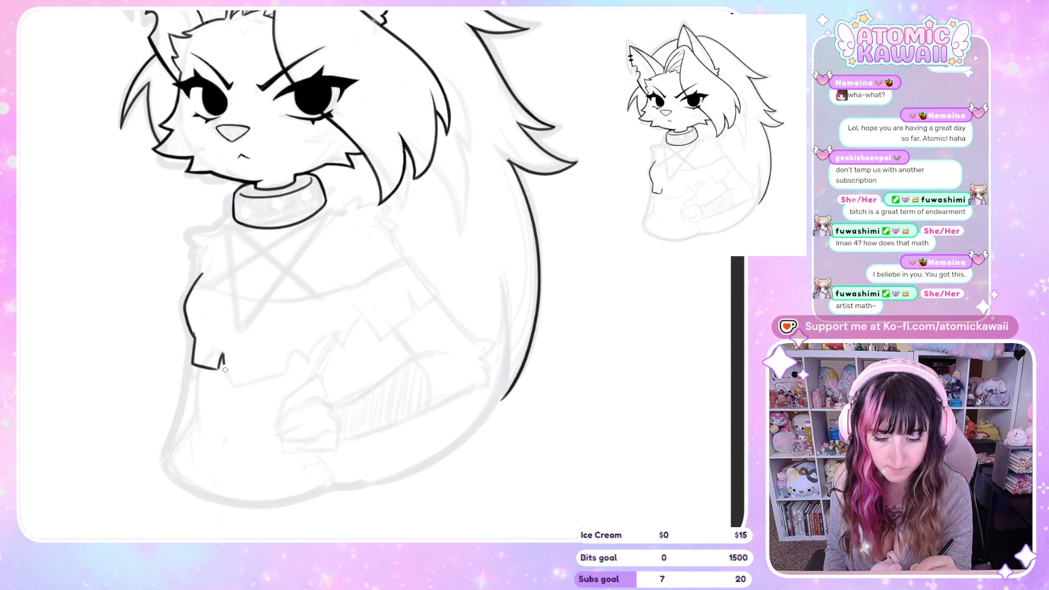
left_click_drag(291, 376, 313, 374)
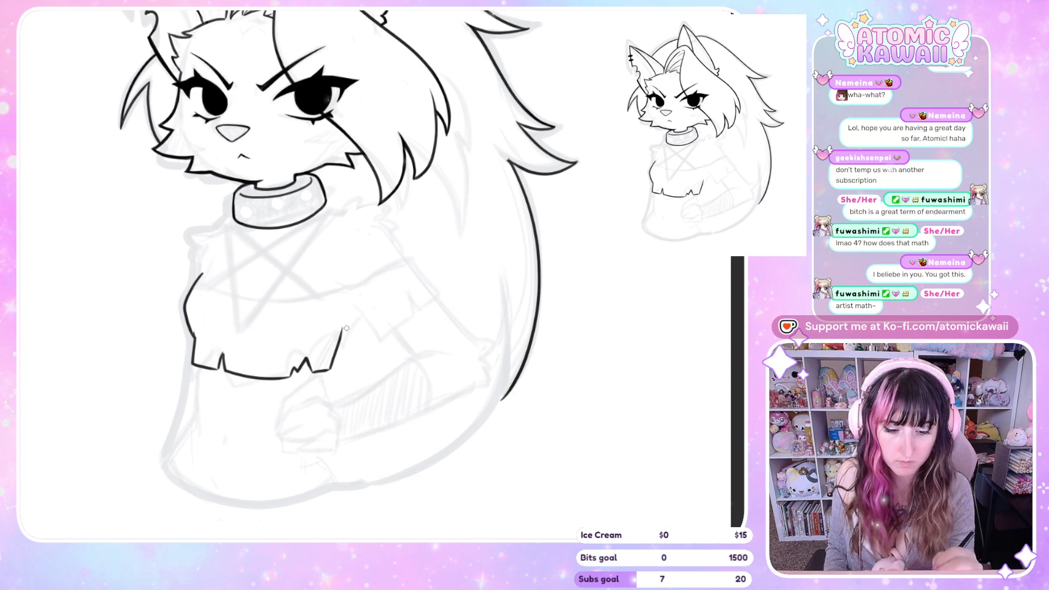
key("ctrl+z")
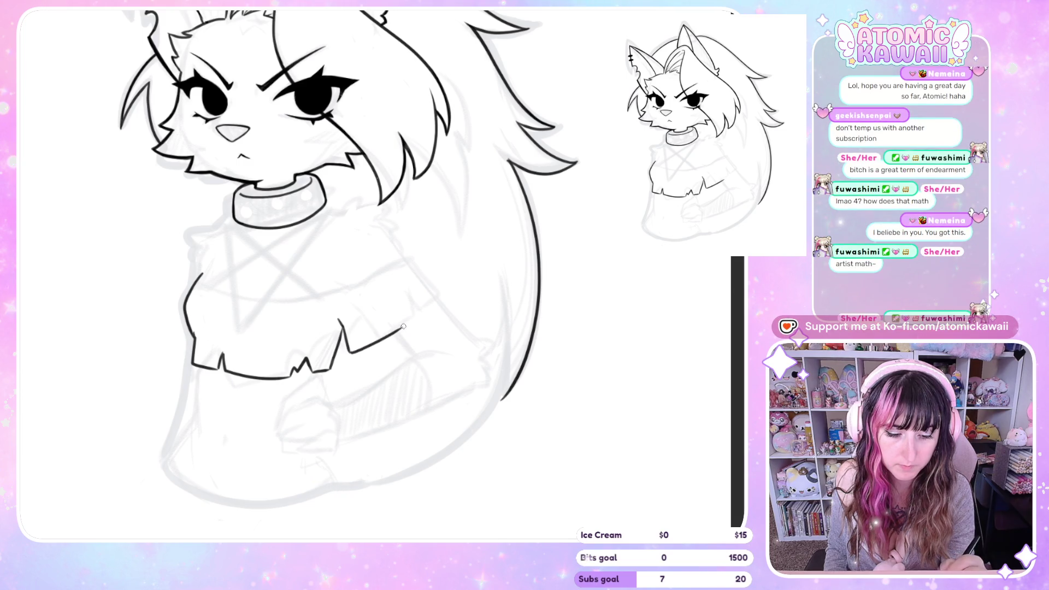
mouse_move(351, 351)
left_mouse_down()
mouse_move(397, 335)
mouse_move(409, 312)
left_mouse_up()
key("ctrl+z")
left_click_drag(352, 353, 405, 330)
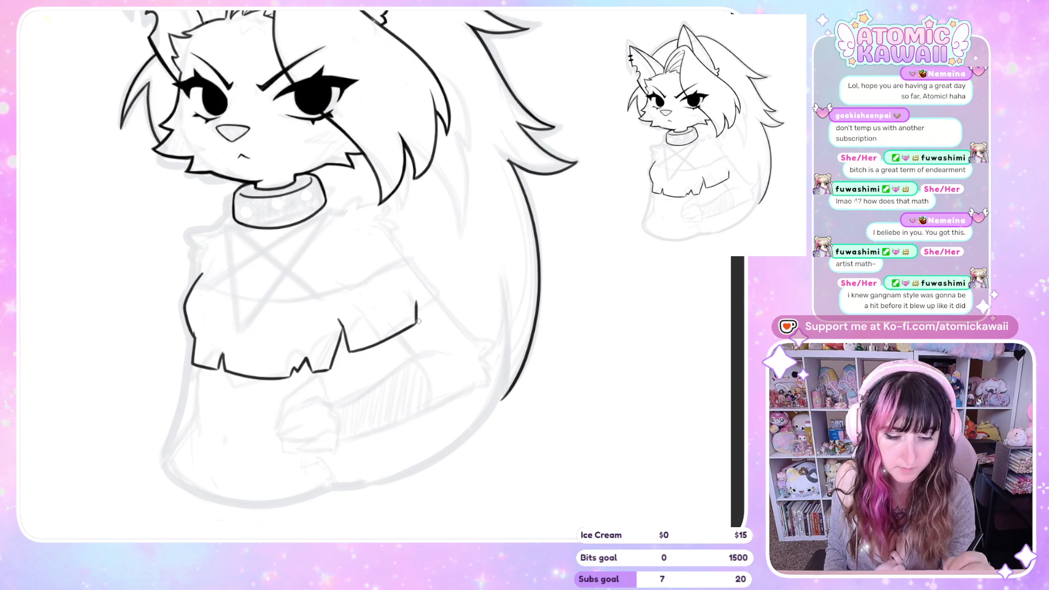
key("h")
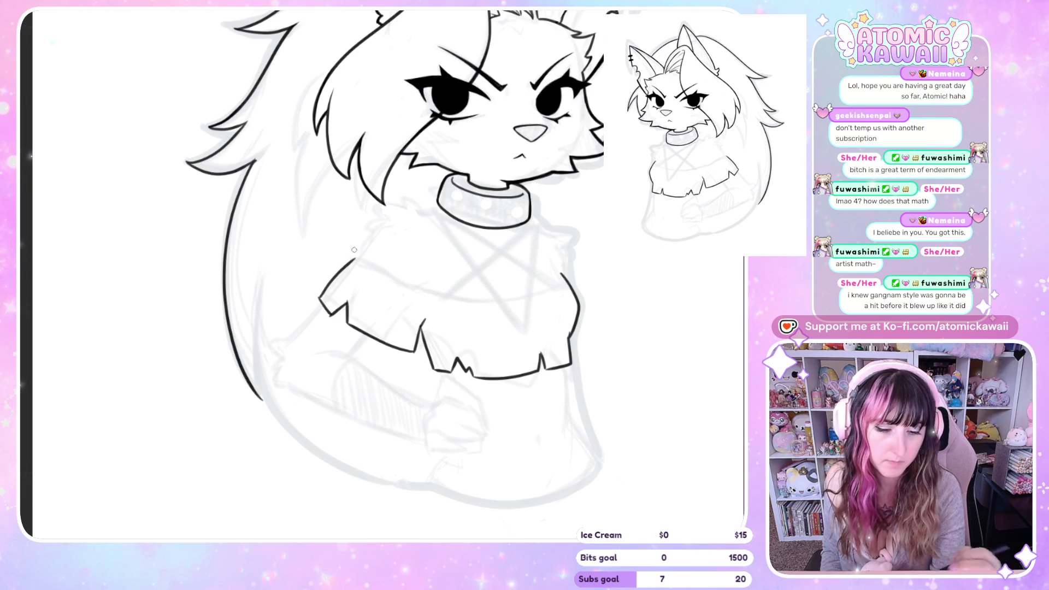
- Redraw the last sweater-edge stroke reaching further down, checking it in tilted and mirrored views
key("ctrl+z")
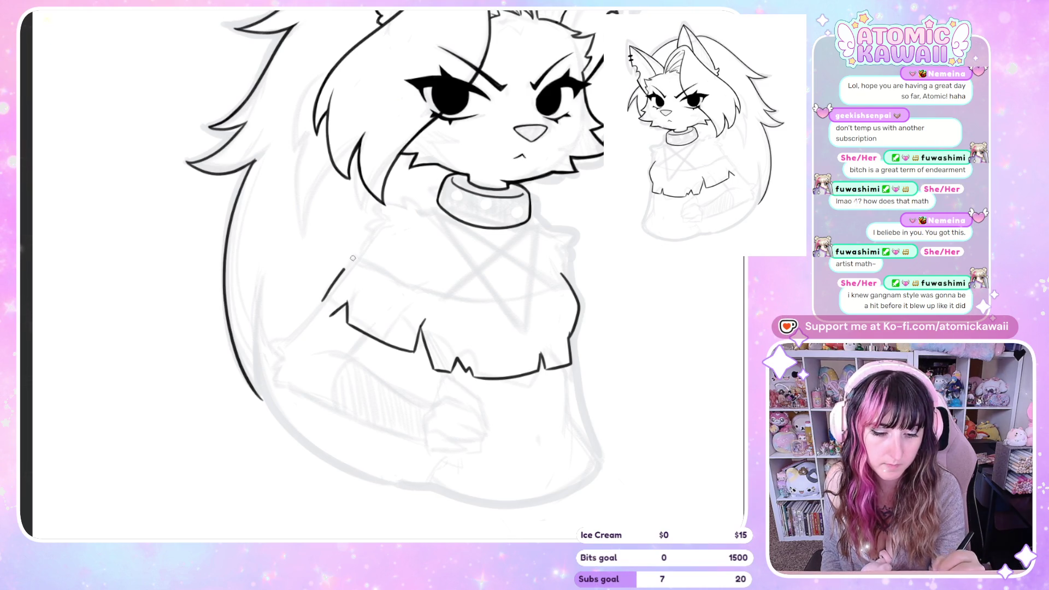
left_click_drag(322, 301, 330, 315)
key("m")
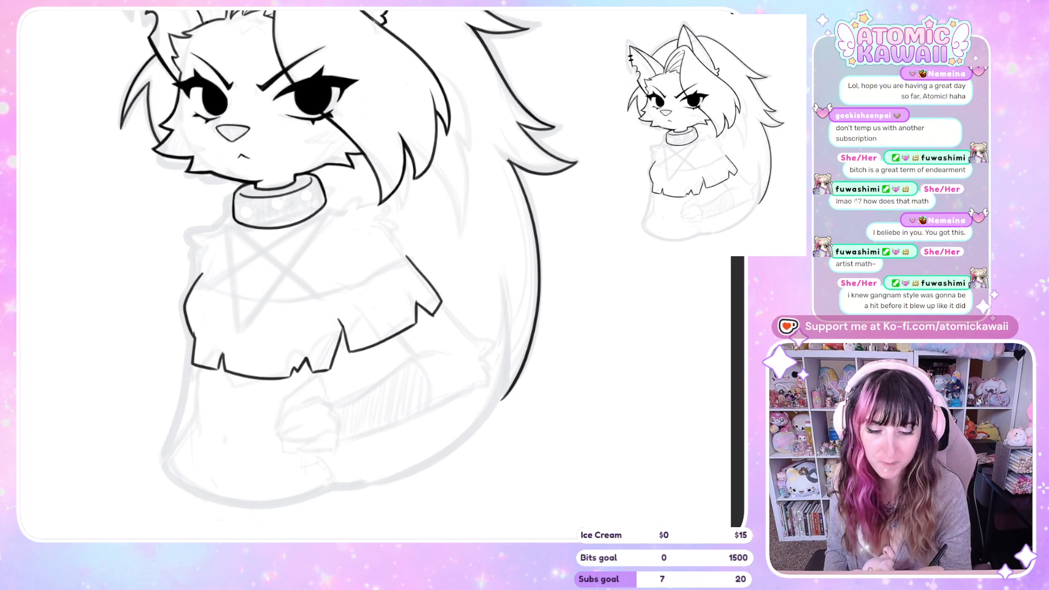
key("minus")
key("h")
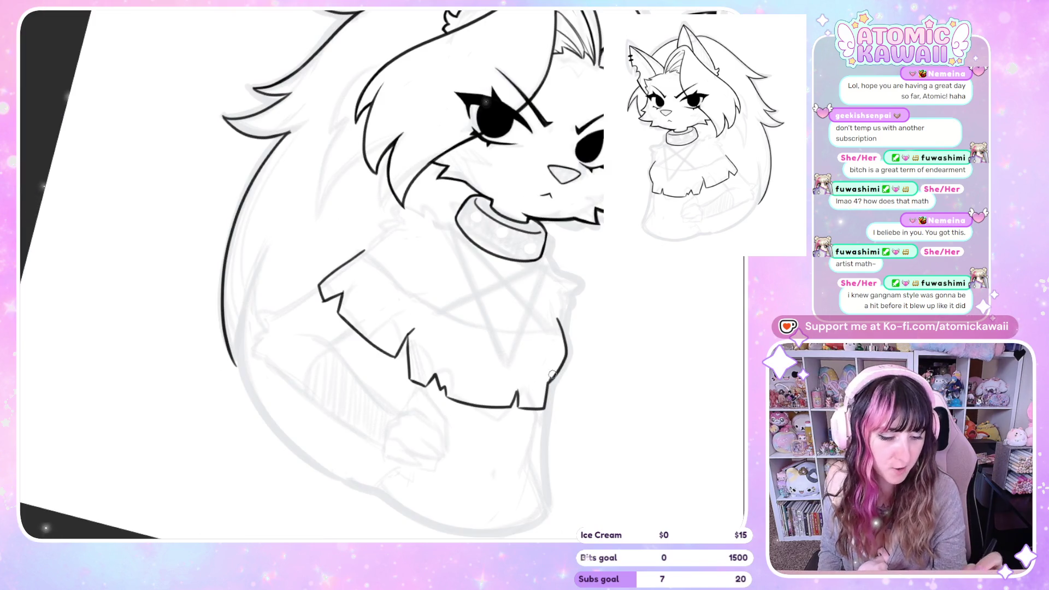
key("h")
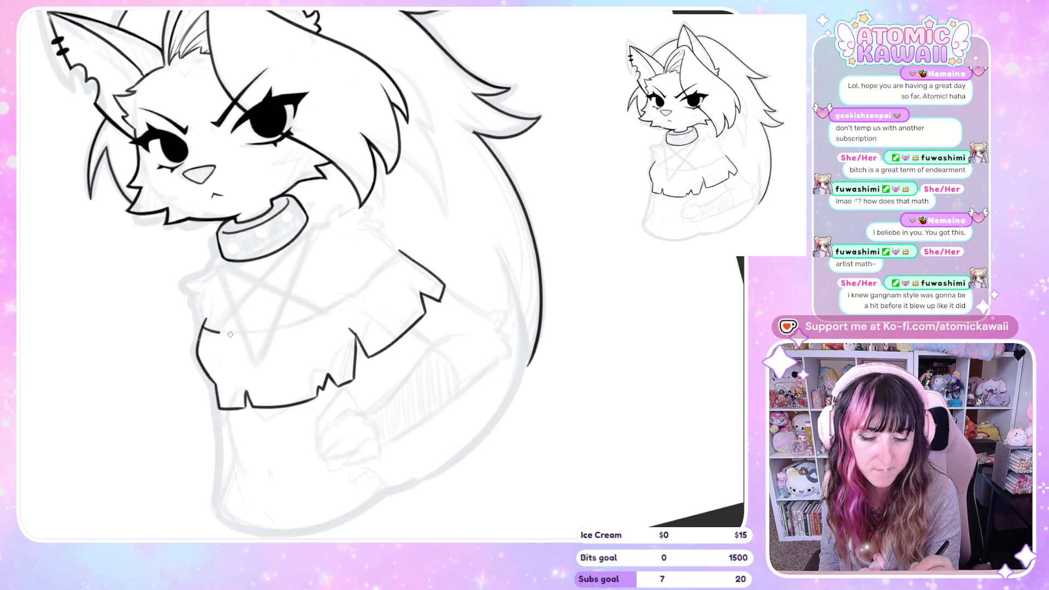
- Redraw the sleeve-top line and ink the sweater's right side up toward the shoulder
key("ctrl+z")
left_click_drag(204, 327, 242, 336)
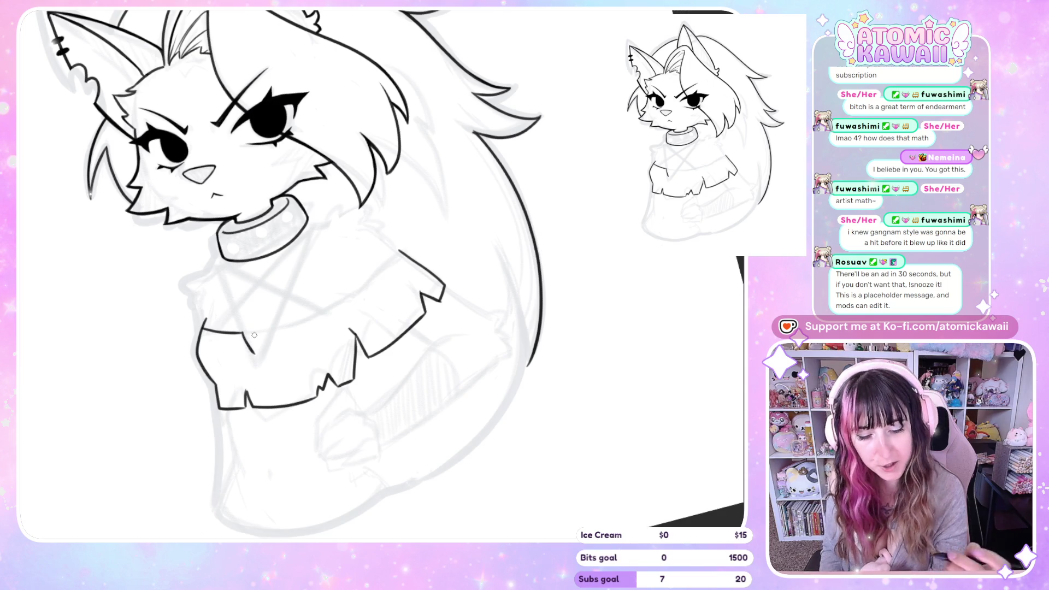
mouse_move(236, 335)
left_mouse_down()
mouse_move(241, 359)
mouse_move(258, 334)
left_mouse_up()
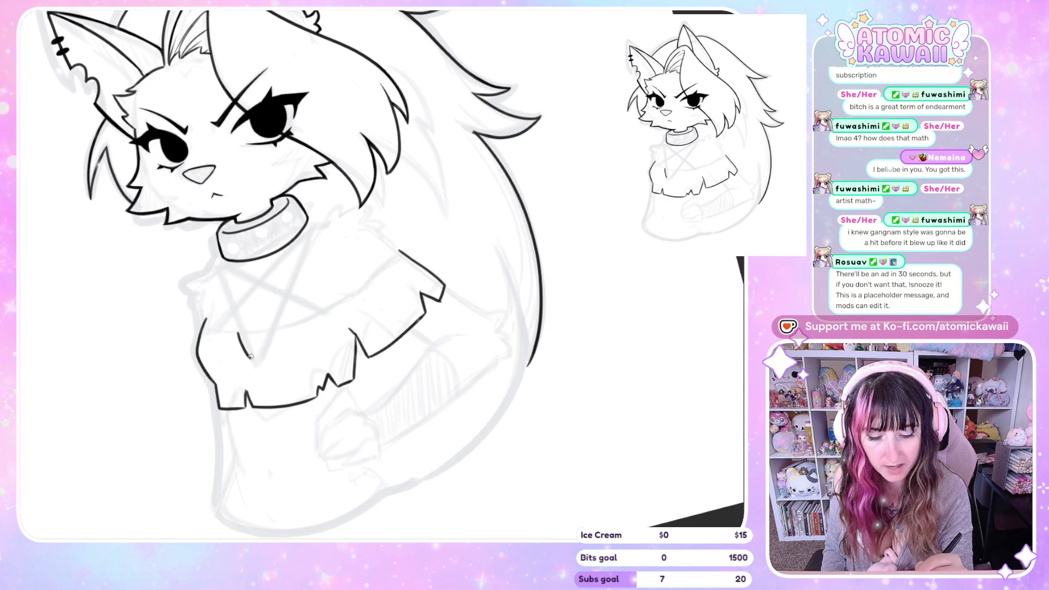
left_click_drag(281, 327, 396, 247)
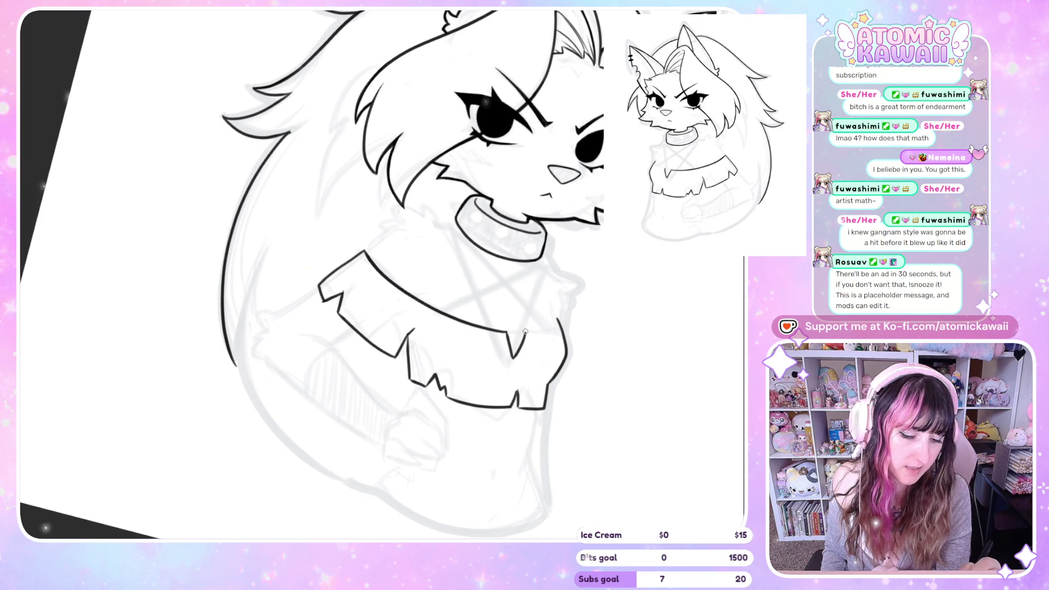
key("r")
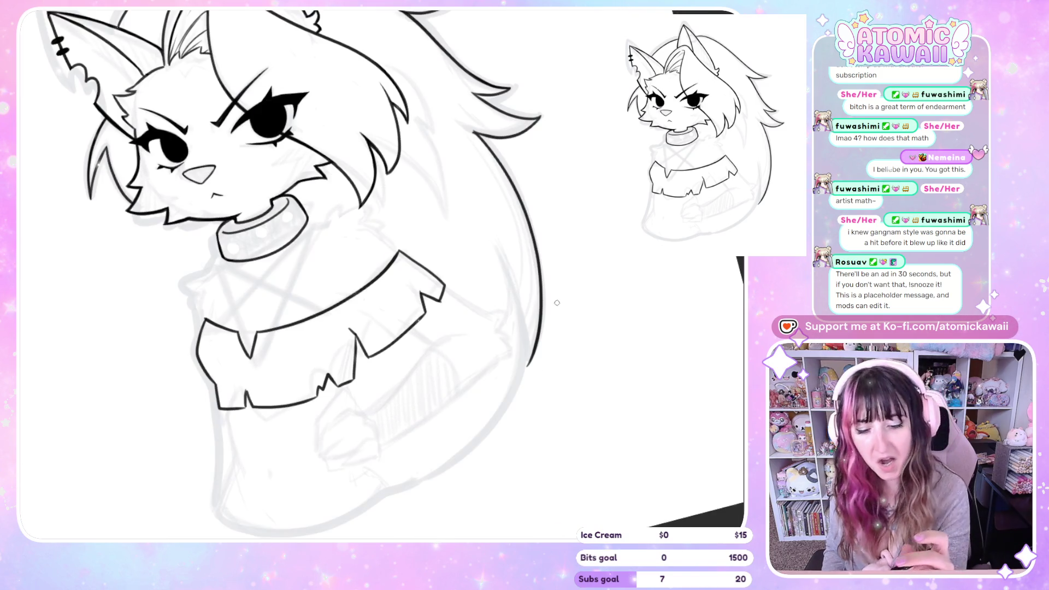
key("r")
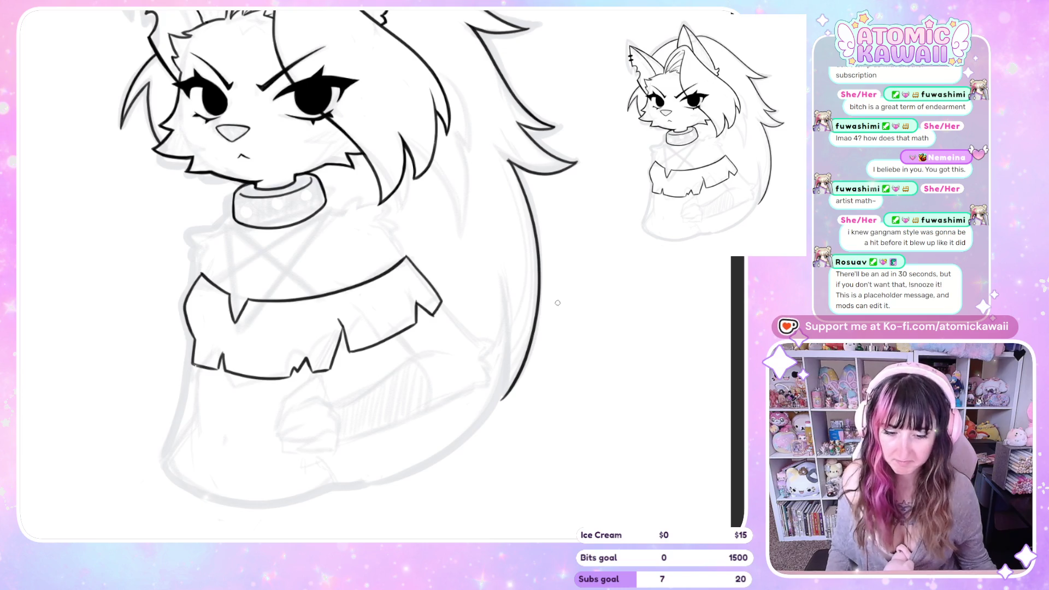
scroll(562, 274, "down", 2)
scroll(416, 287, "up", 2)
scroll(416, 287, "up", 2)
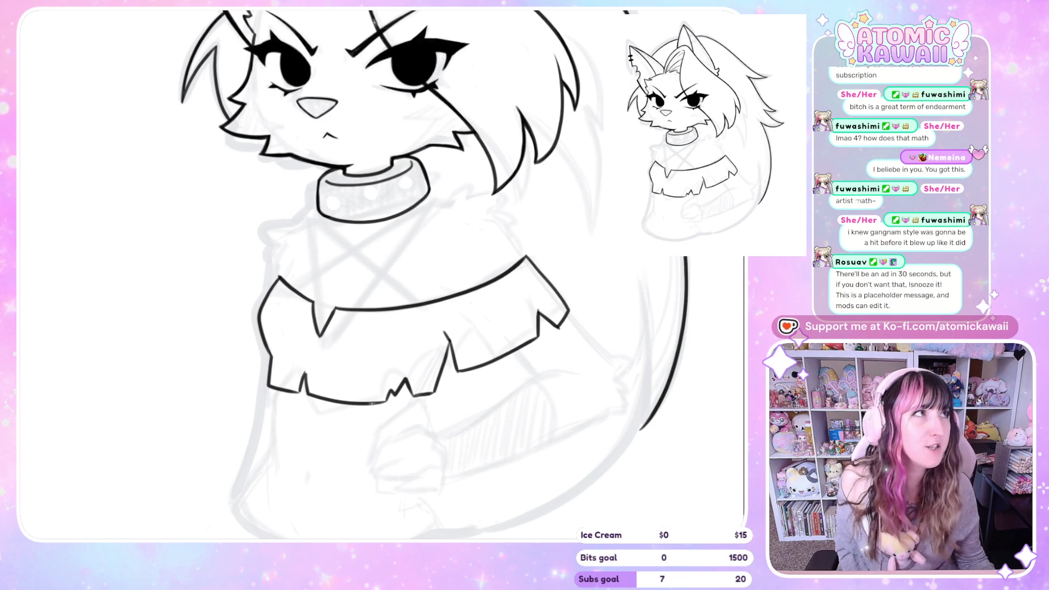
- Try highlight dots in the pupils and compare strokes, ending with the highlights removed
left_click(279, 49)
key("ctrl+z")
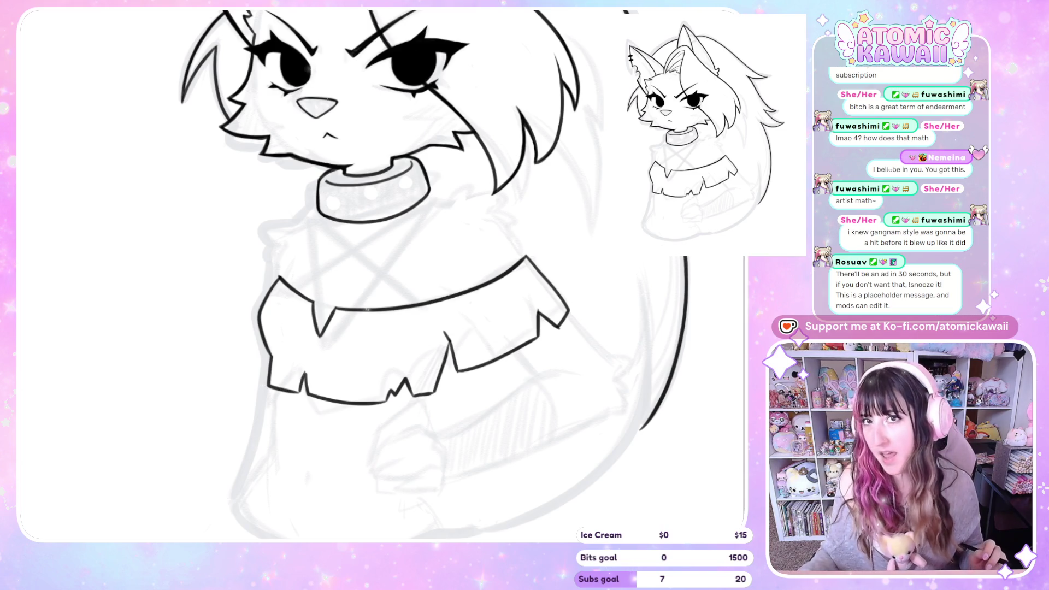
left_click(285, 48)
left_click(406, 57)
key("ctrl+z")
key("ctrl+z")
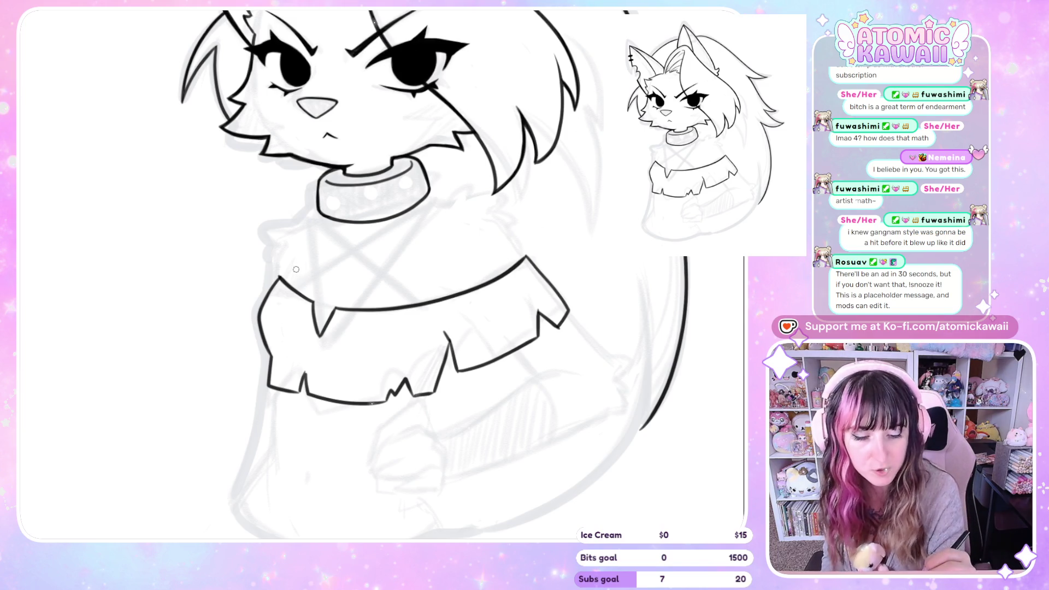
left_click(290, 57)
key("ctrl+z")
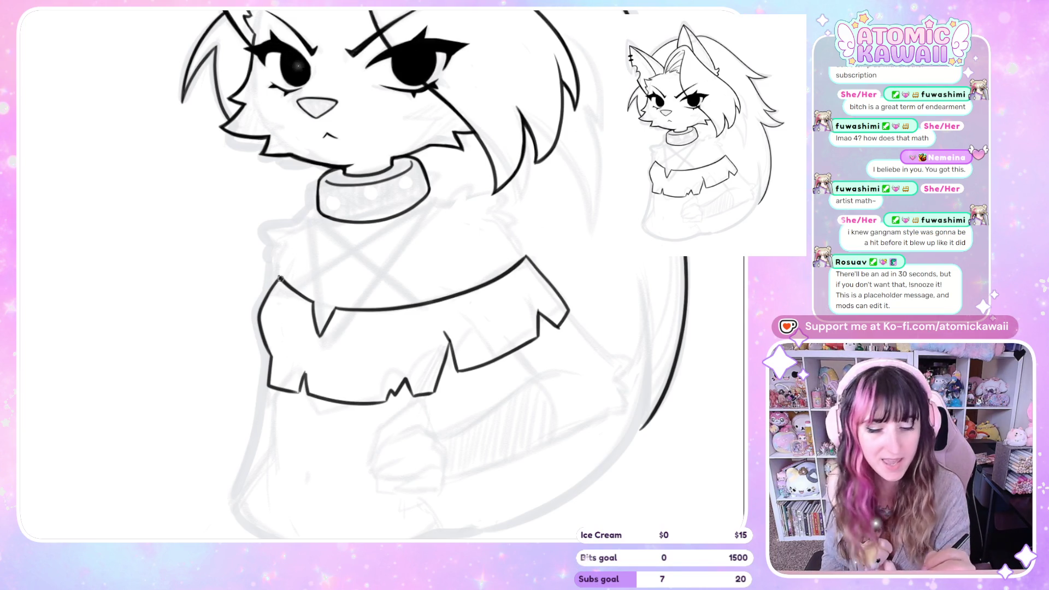
key("ctrl+y")
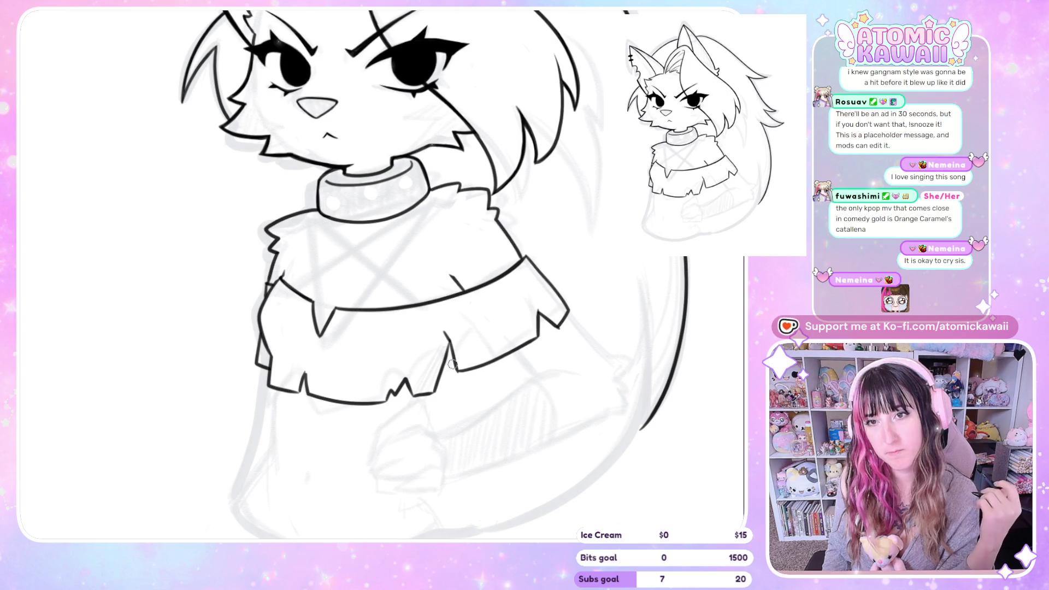
key("ctrl+y")
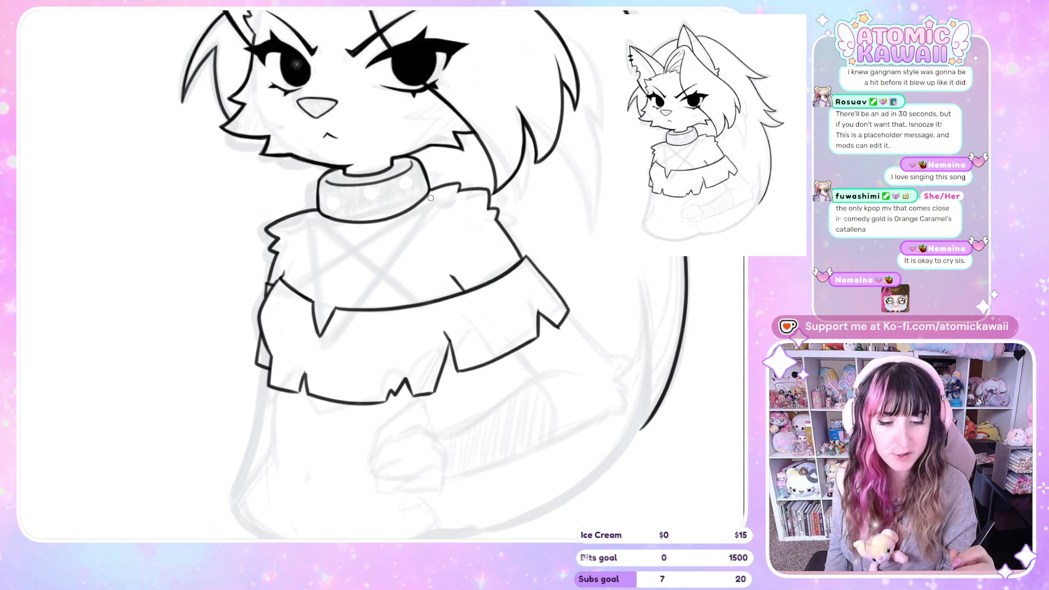
key("ctrl+y")
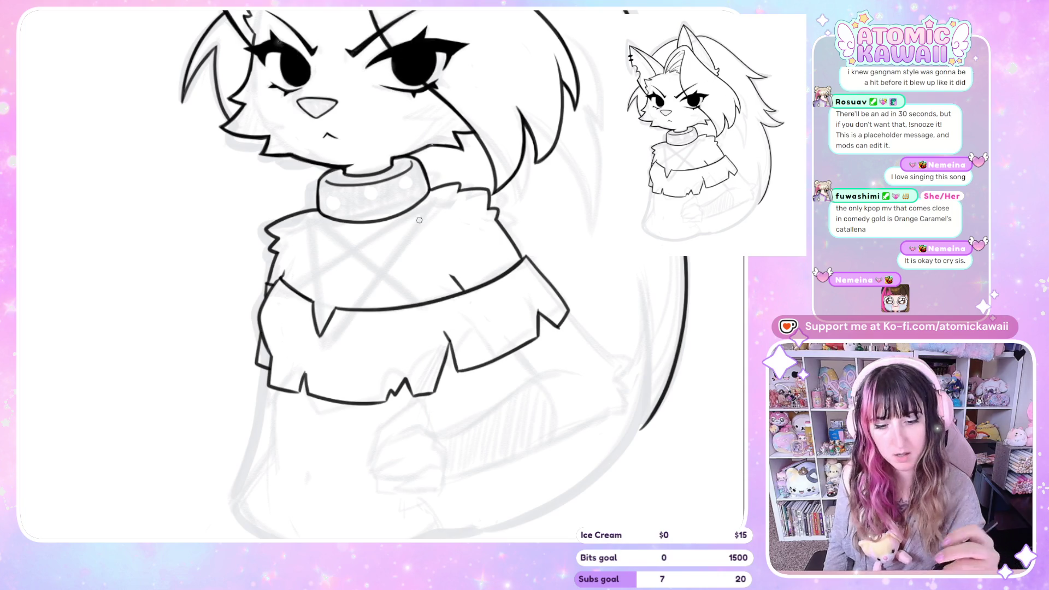
key("ctrl+y")
key("ctrl+y")
key("ctrl+z")
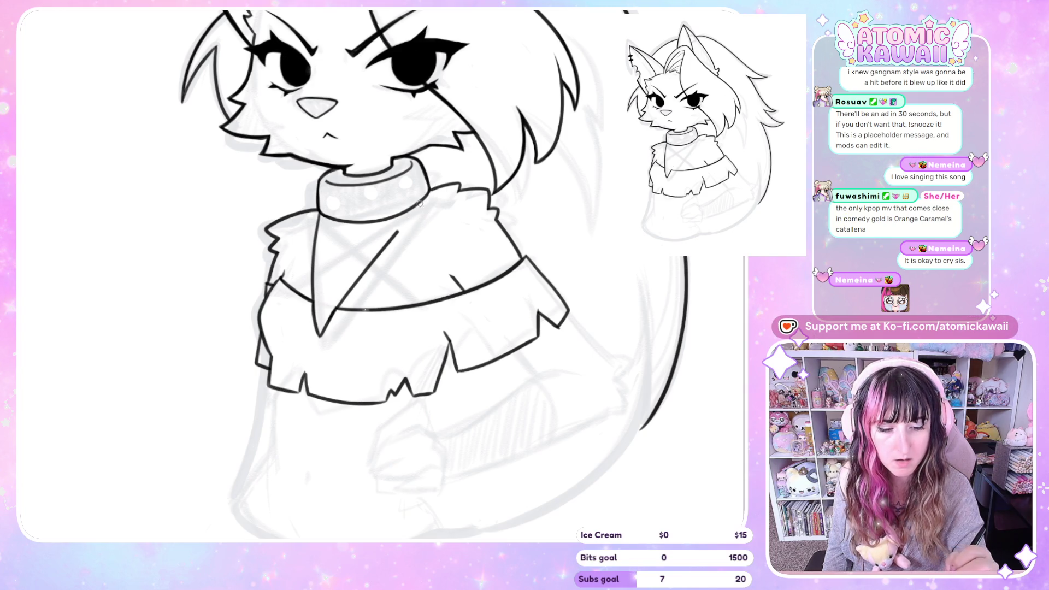
- Ink a diagonal pentagram line across the sweater, checking it in a mirrored view
key("h")
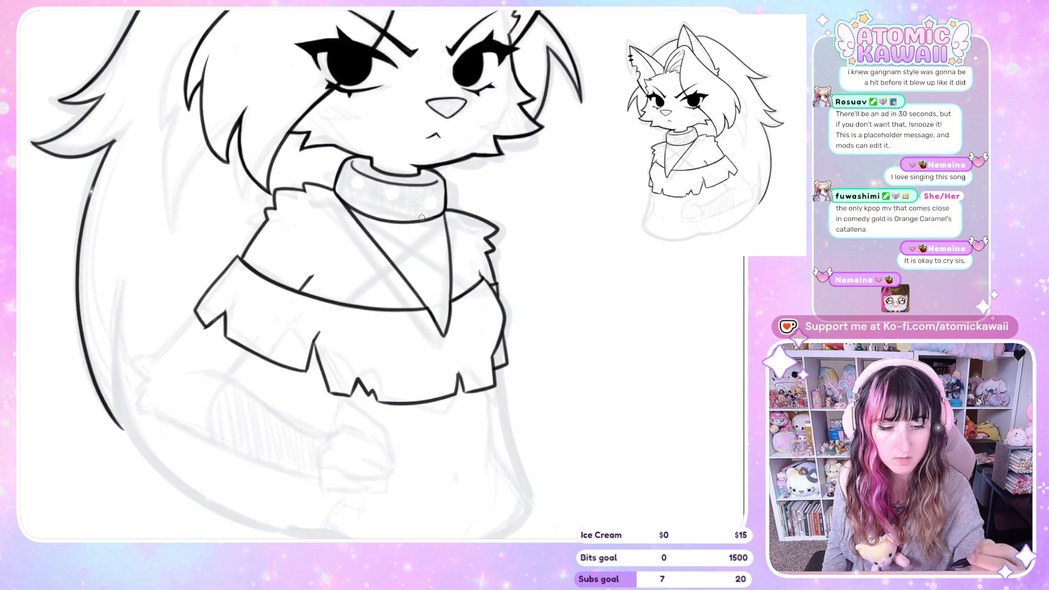
left_click_drag(353, 212, 436, 321)
key("ctrl+z")
left_click_drag(349, 208, 436, 319)
key("h")
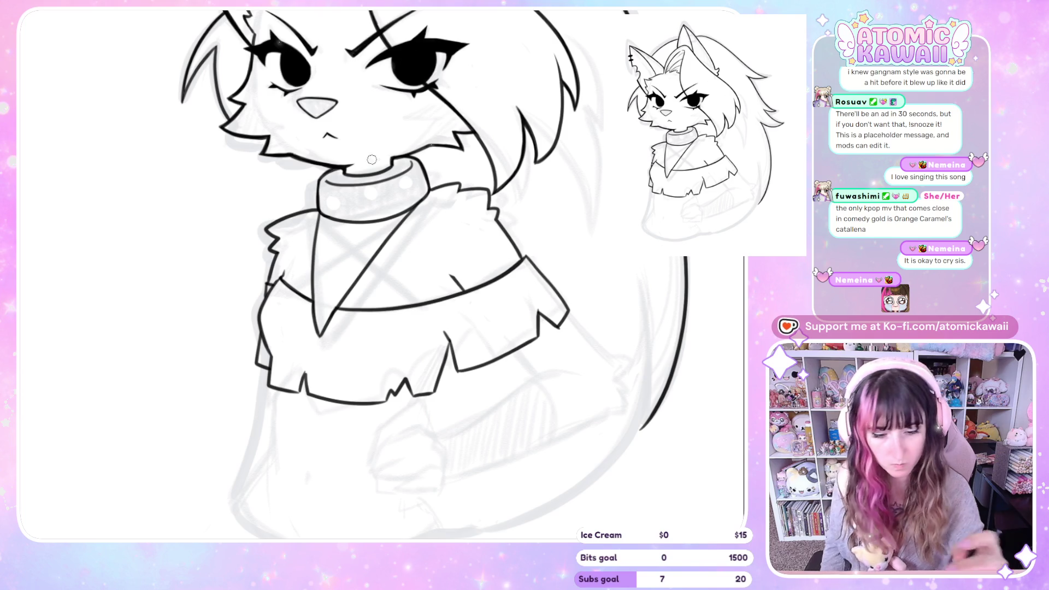
- Ink a shorter left V-neck line and a long line from the hem up to the collar
left_click_drag(320, 209, 310, 300)
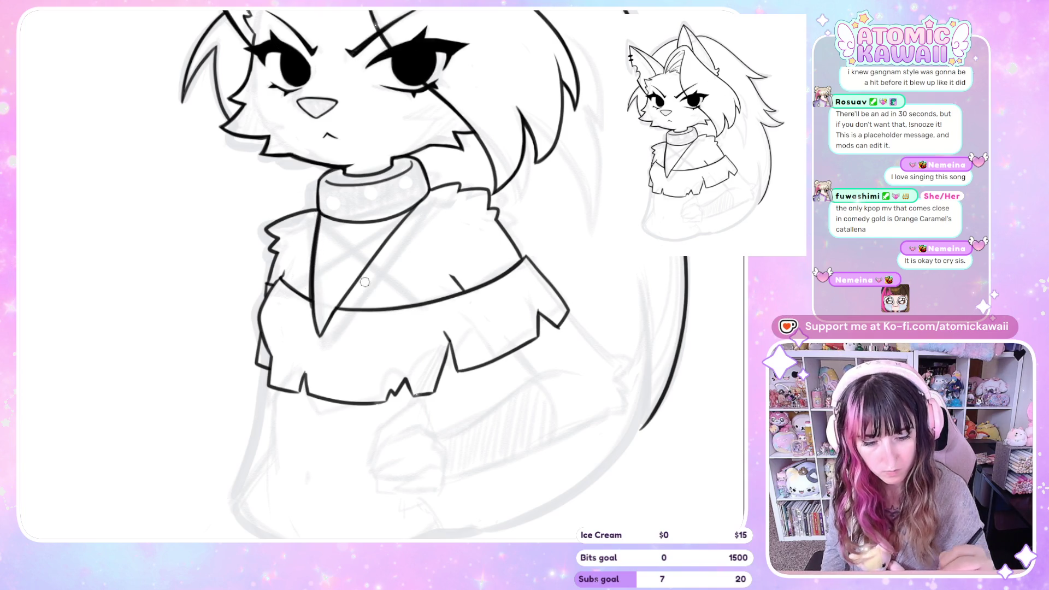
key("ctrl+z")
left_click_drag(321, 216, 311, 295)
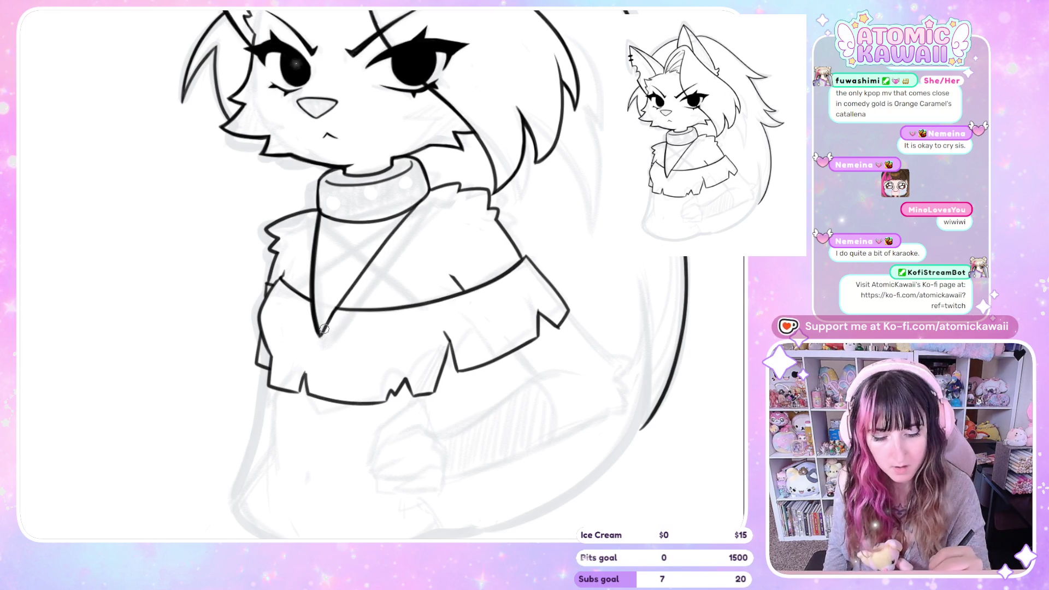
left_click_drag(324, 328, 417, 205)
key("ctrl+z")
key("ctrl+z")
left_click_drag(322, 334, 432, 188)
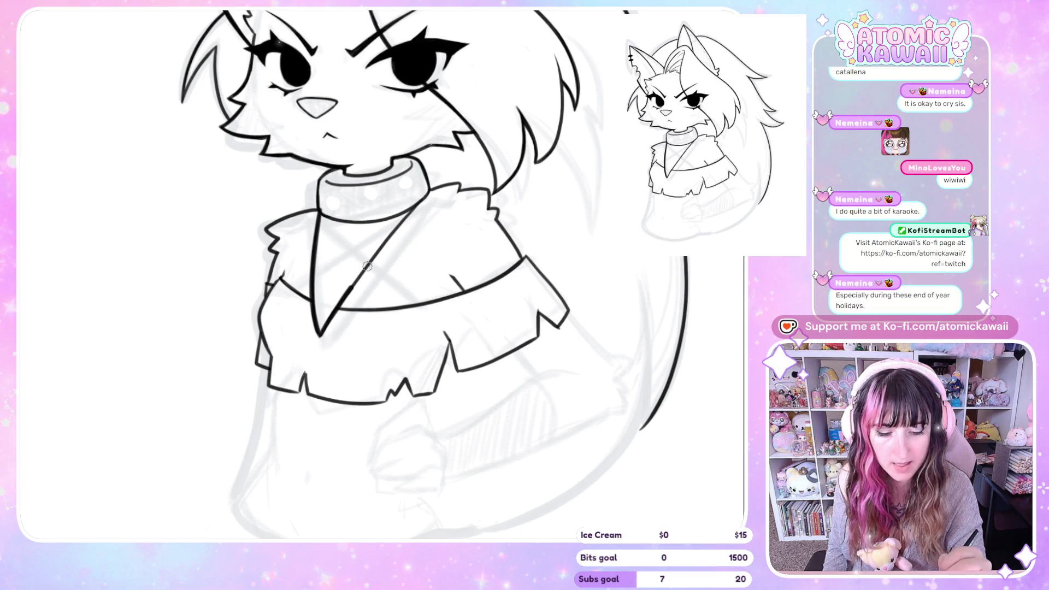
key("ctrl+z")
left_click_drag(322, 335, 423, 200)
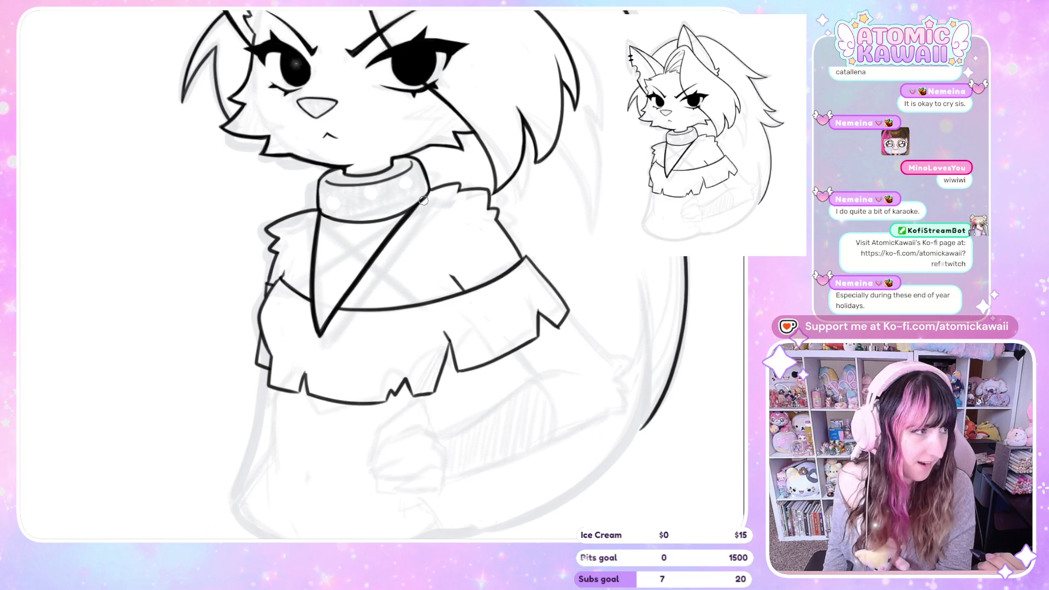
key("h")
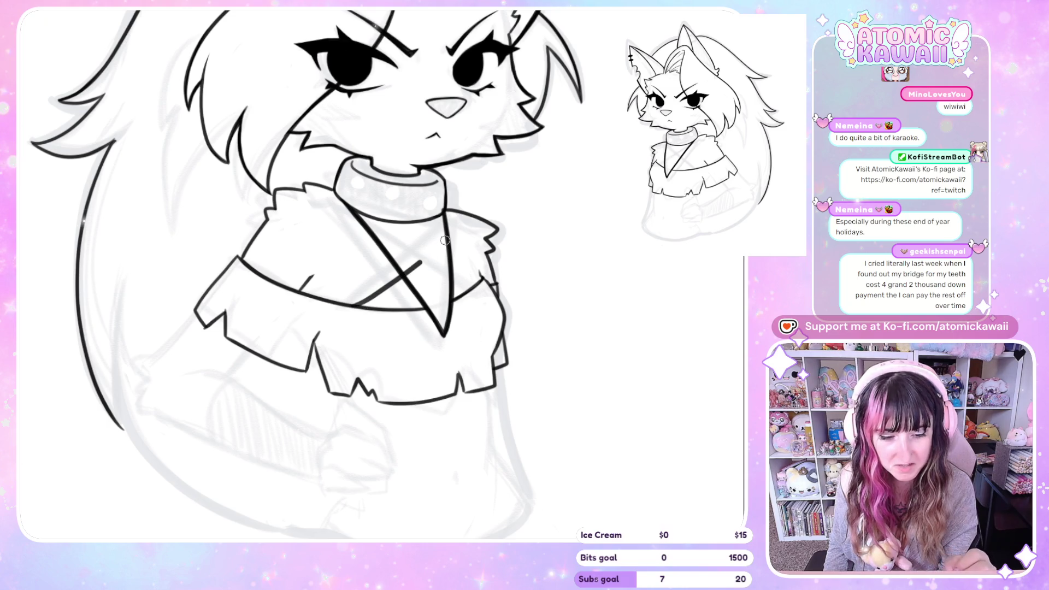
key("h")
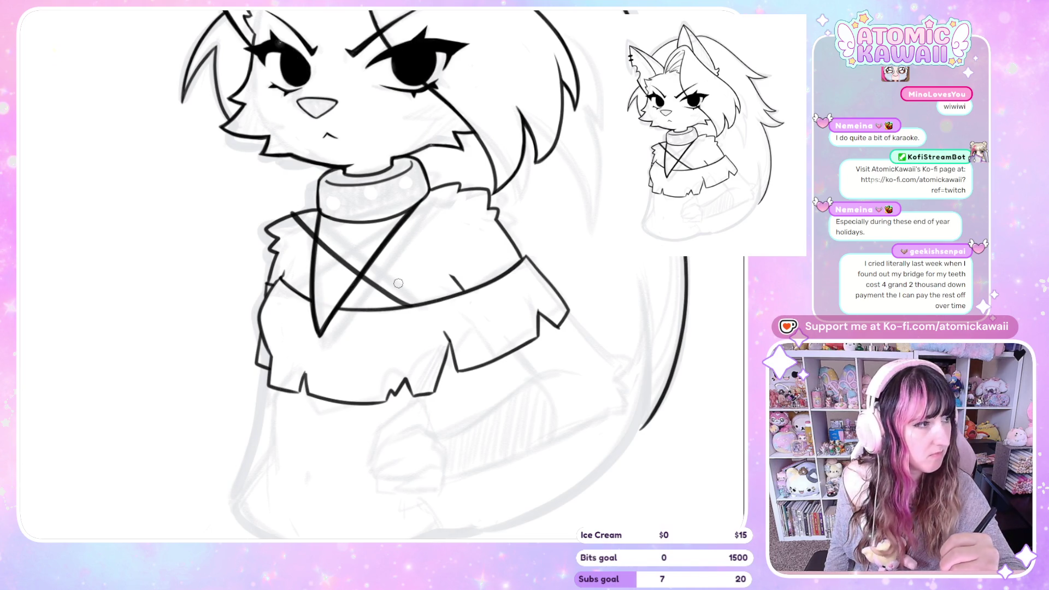
- Retry the pentagram diagonals, settling on a long stroke across the chest toward the collar
key("ctrl+z")
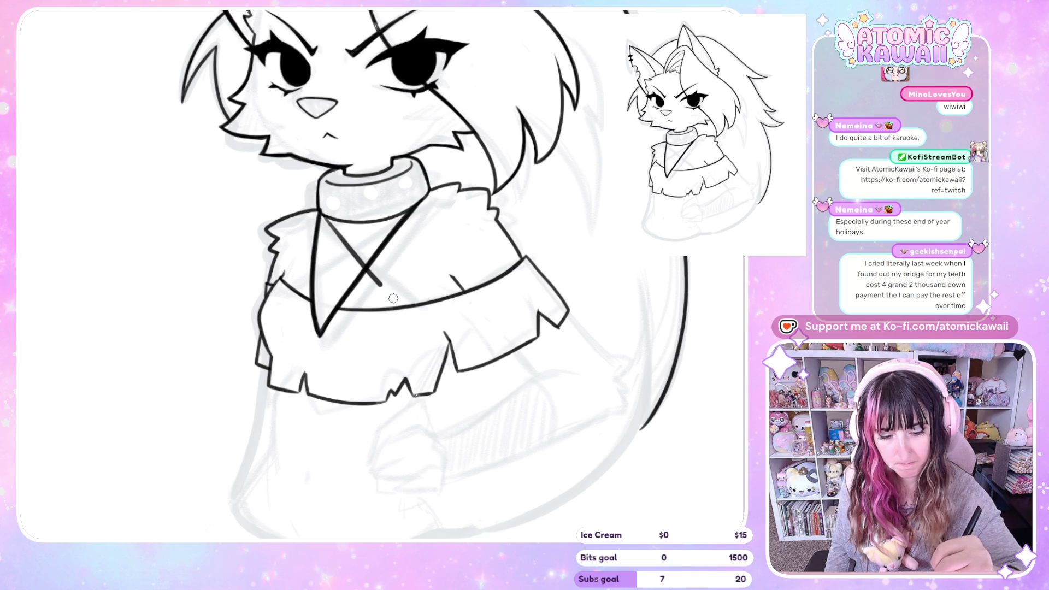
key("h")
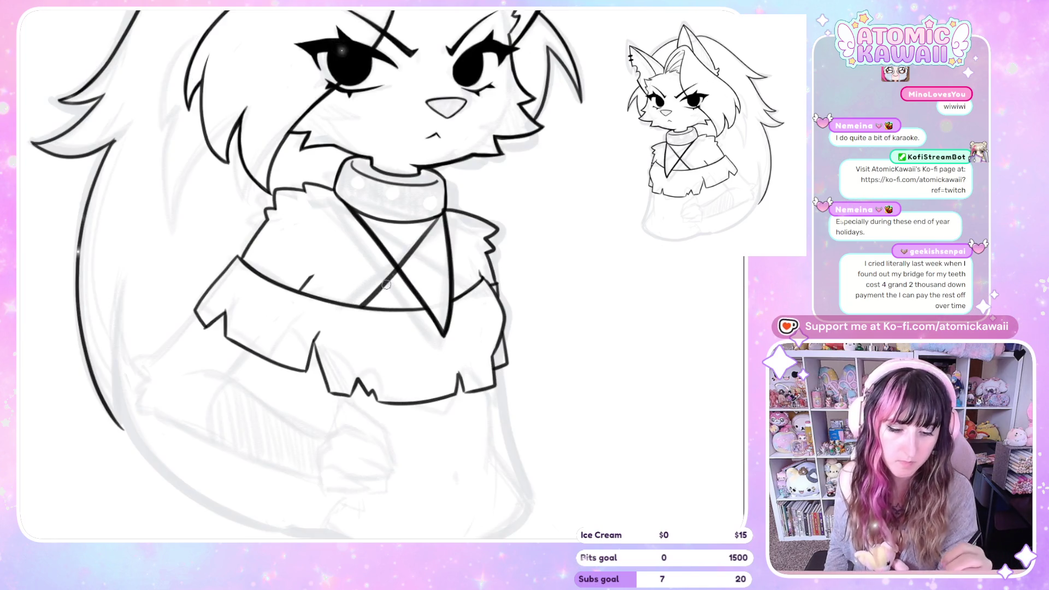
left_click_drag(358, 308, 443, 216)
key("ctrl+z")
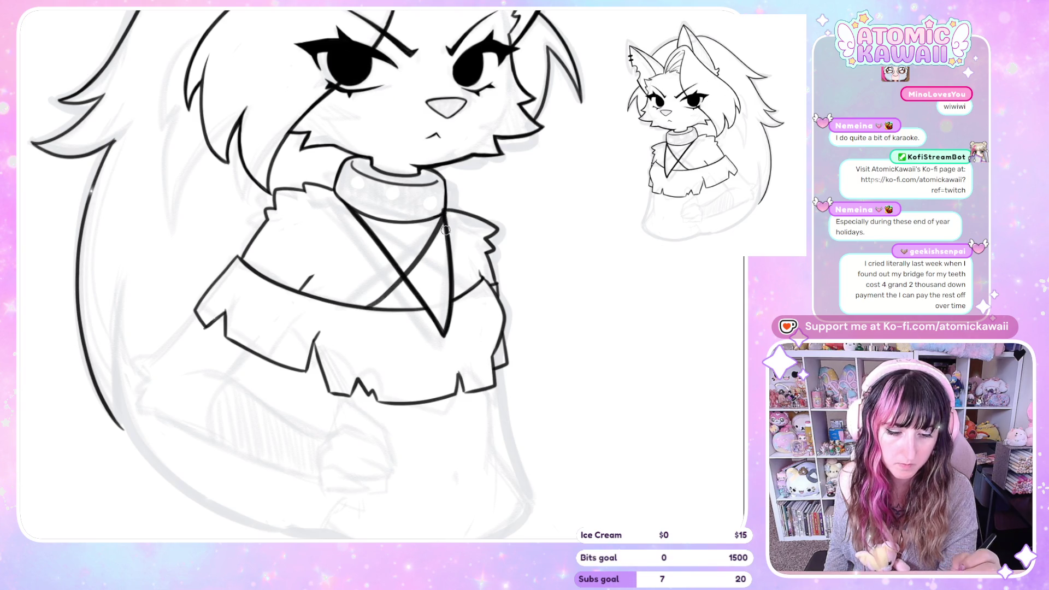
key("h")
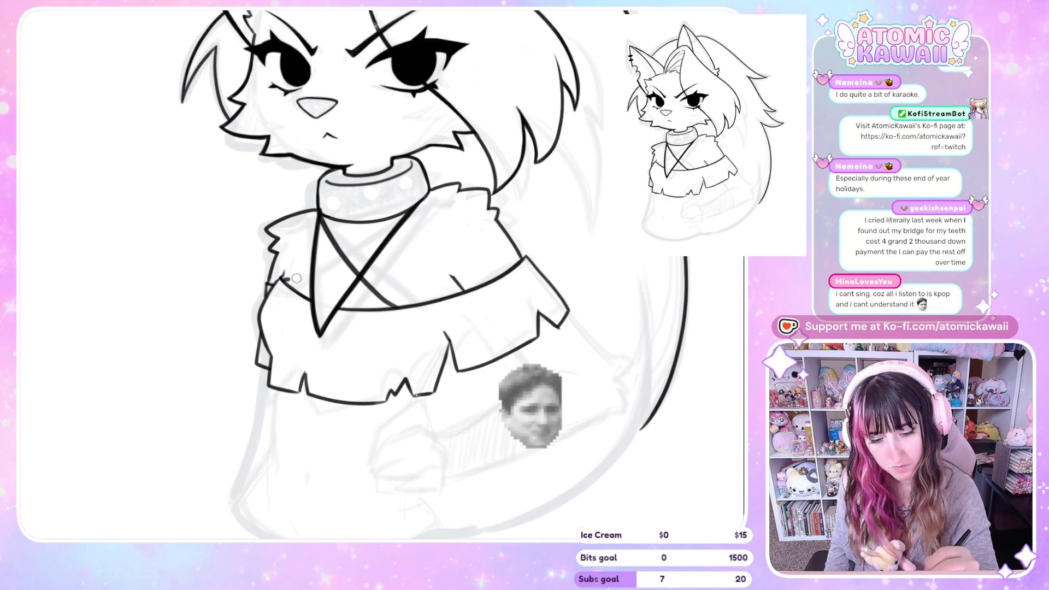
left_click_drag(320, 272, 410, 213)
key("ctrl+z")
left_click_drag(281, 279, 413, 214)
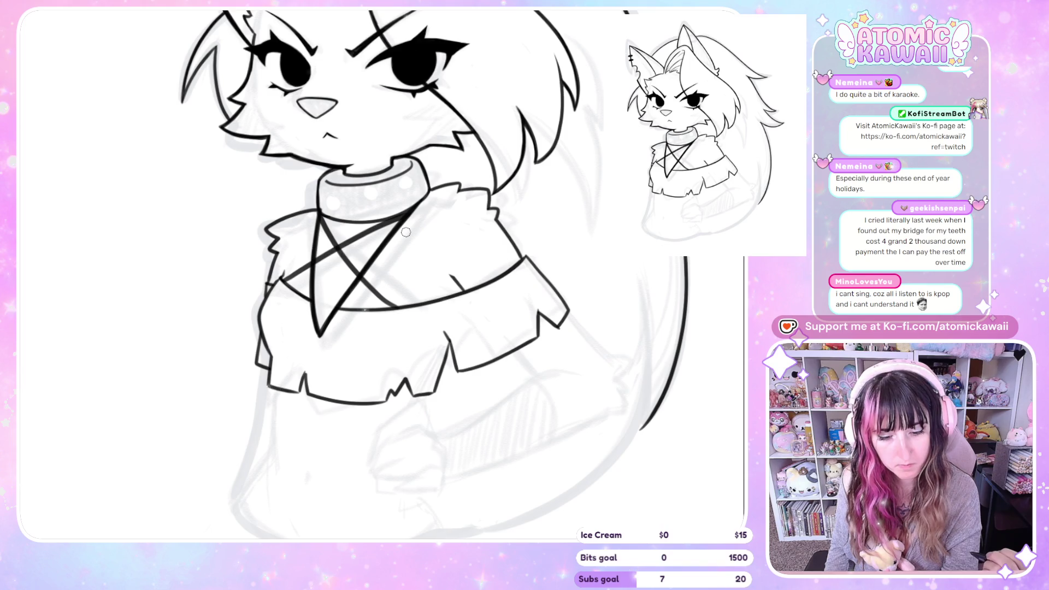
key("h")
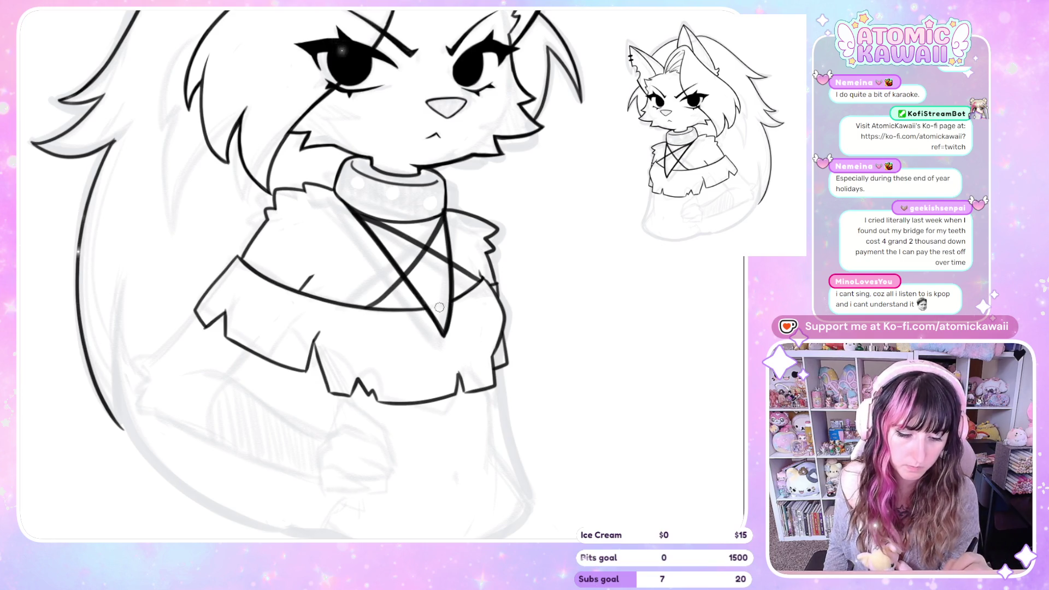
- Close the gap in the star's horizontal line, ink its lower-right diagonal and touch up the waist
left_click_drag(426, 308, 457, 297)
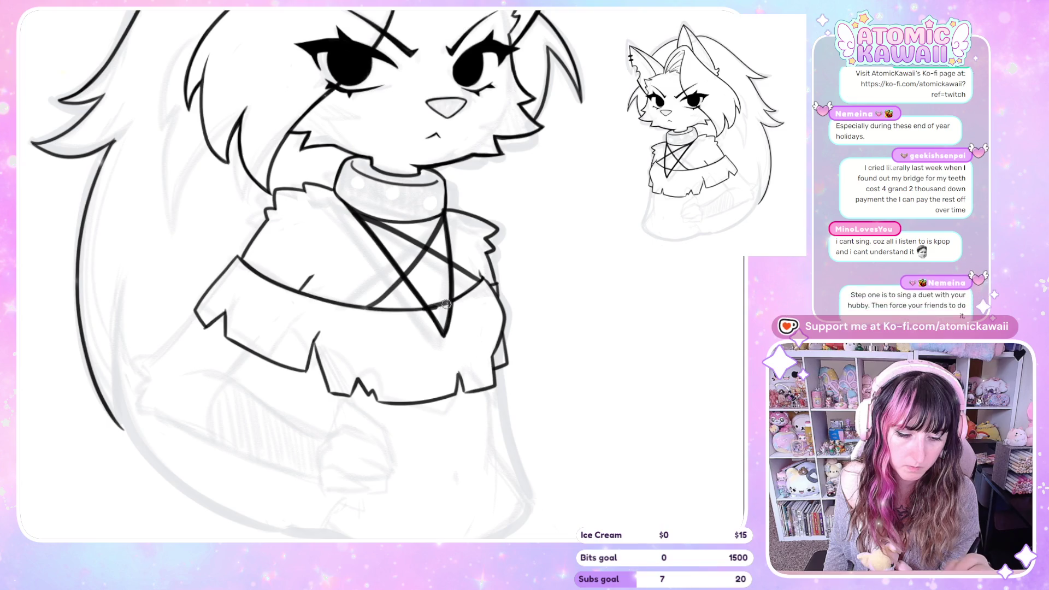
key("h")
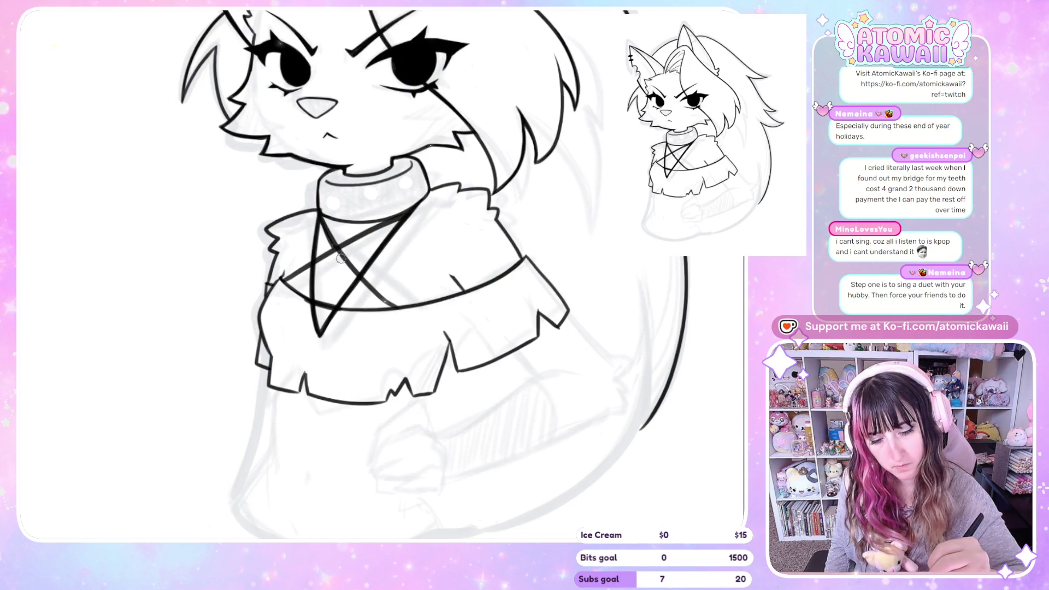
left_click_drag(340, 259, 384, 304)
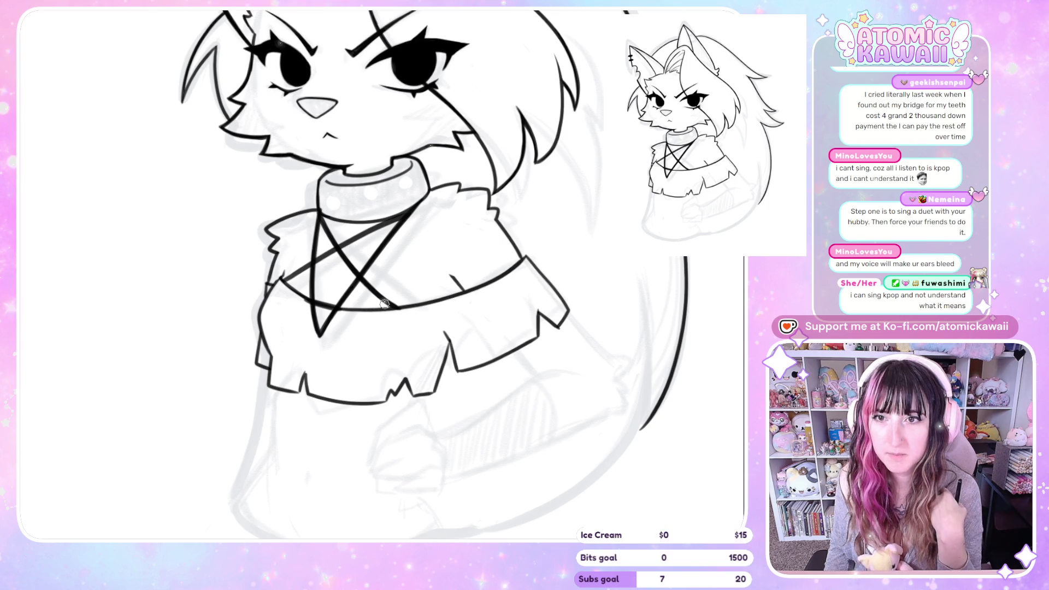
key("h")
key("h")
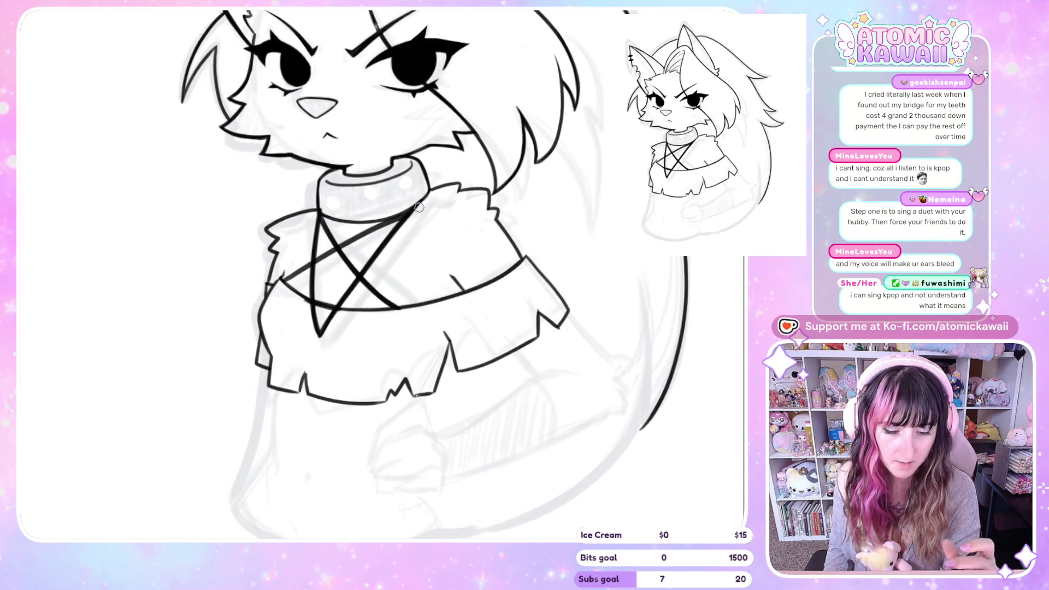
key("h")
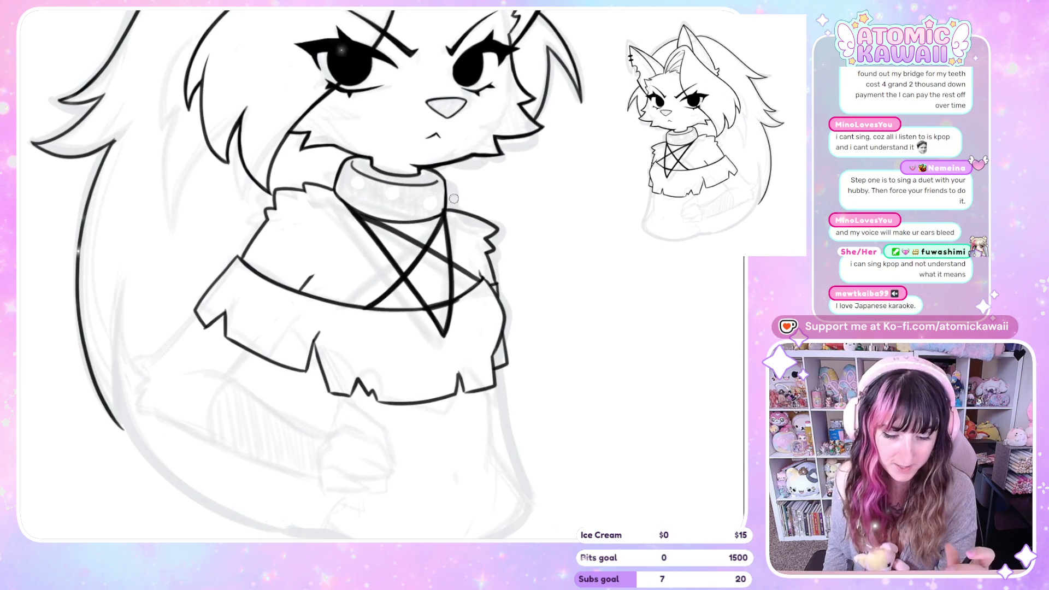
left_click_drag(456, 299, 465, 300)
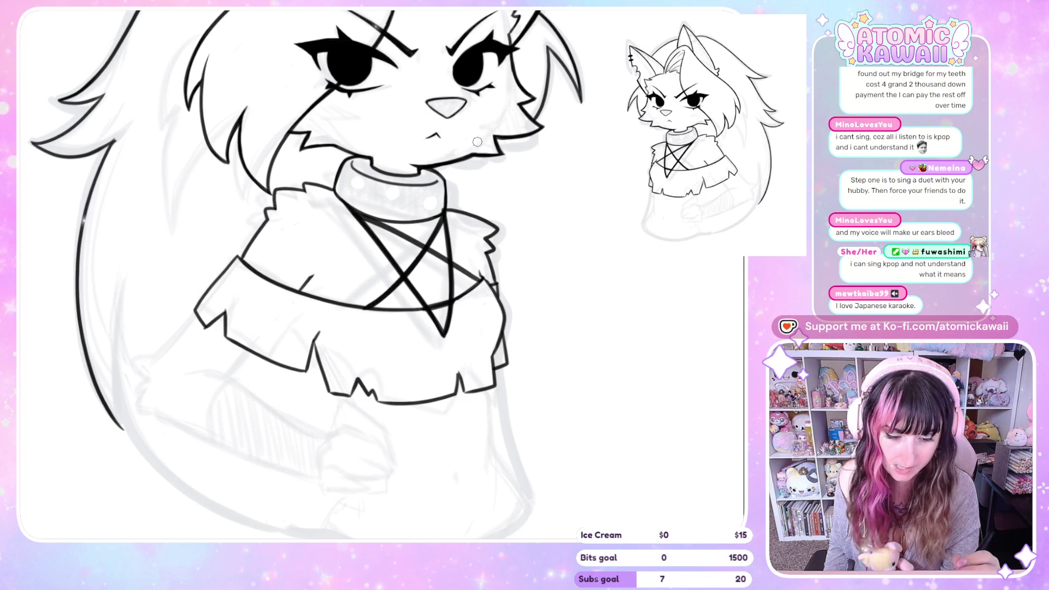
key("h")
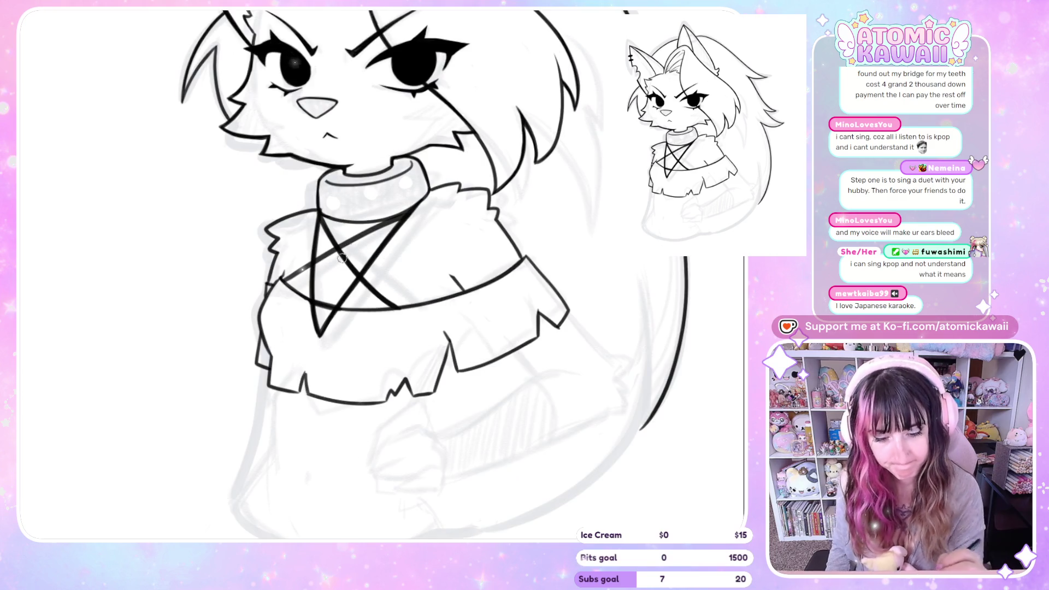
left_click_drag(317, 264, 377, 230)
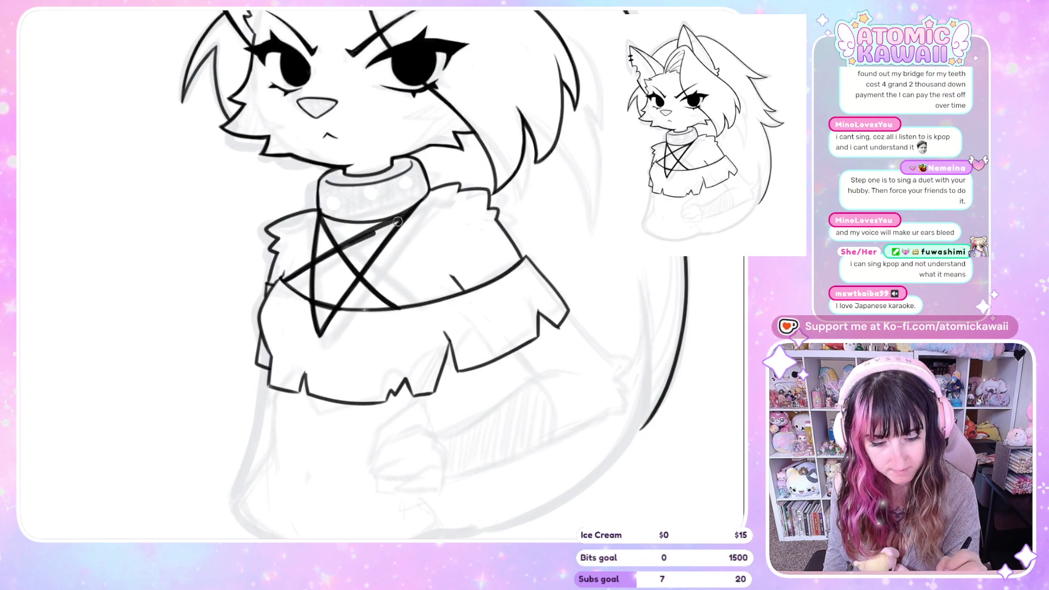
left_click_drag(279, 287, 405, 218)
key("ctrl+z")
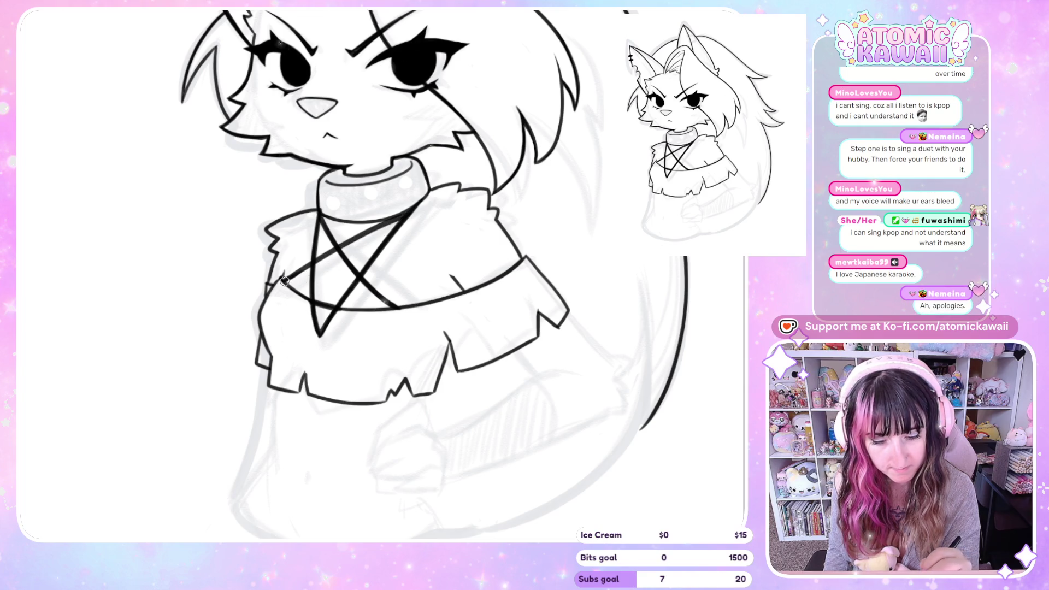
- Redraw the long pentagram diagonal from chest to collar, mirror-check it and fit the canvas with Ctrl+0
left_click_drag(279, 285, 413, 211)
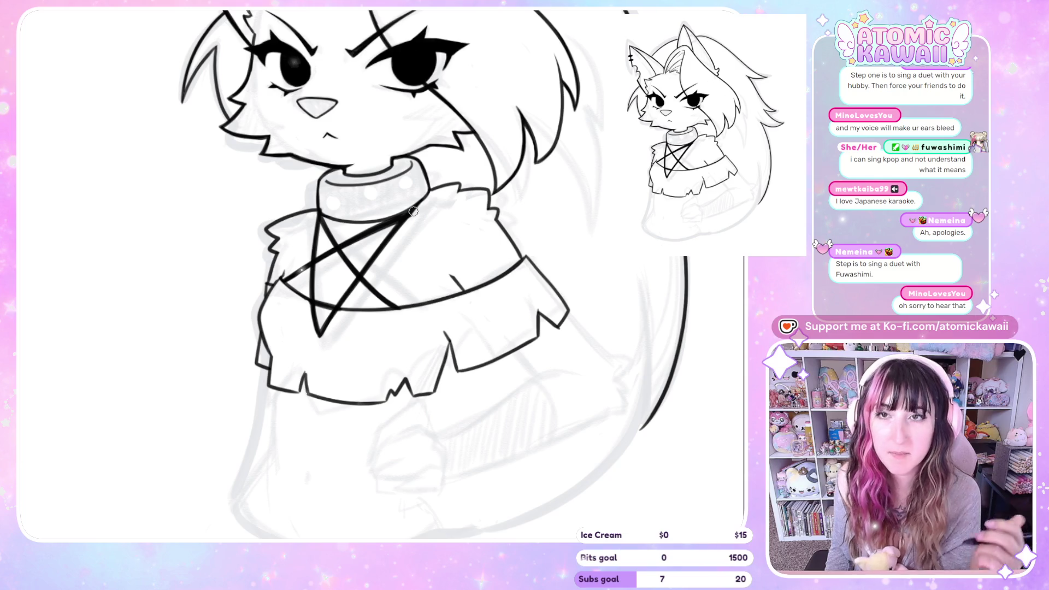
mouse_move(413, 211)
left_mouse_down()
mouse_move(283, 280)
mouse_move(410, 213)
left_mouse_up()
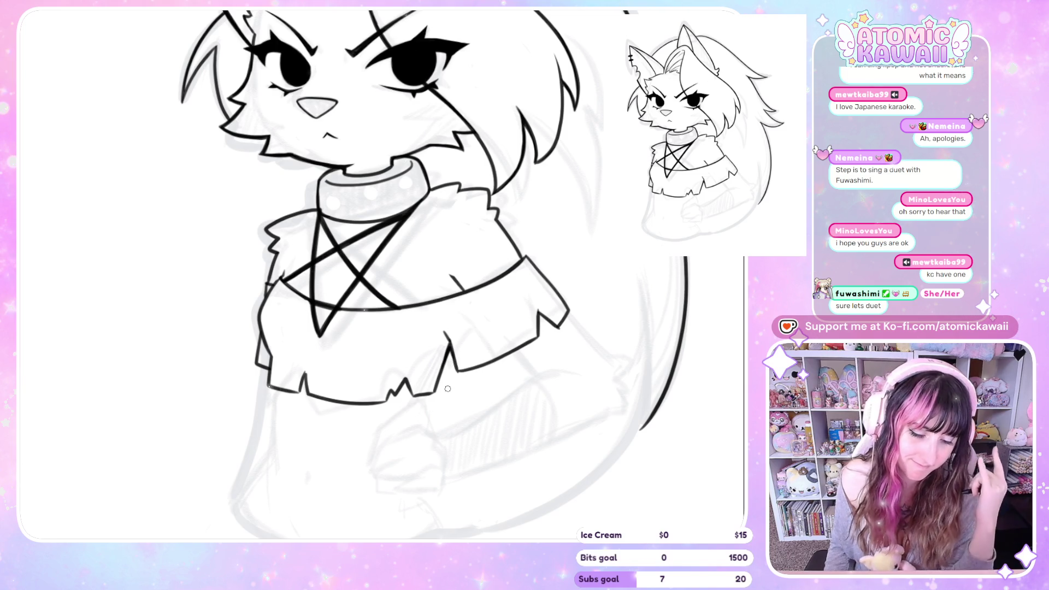
key("h")
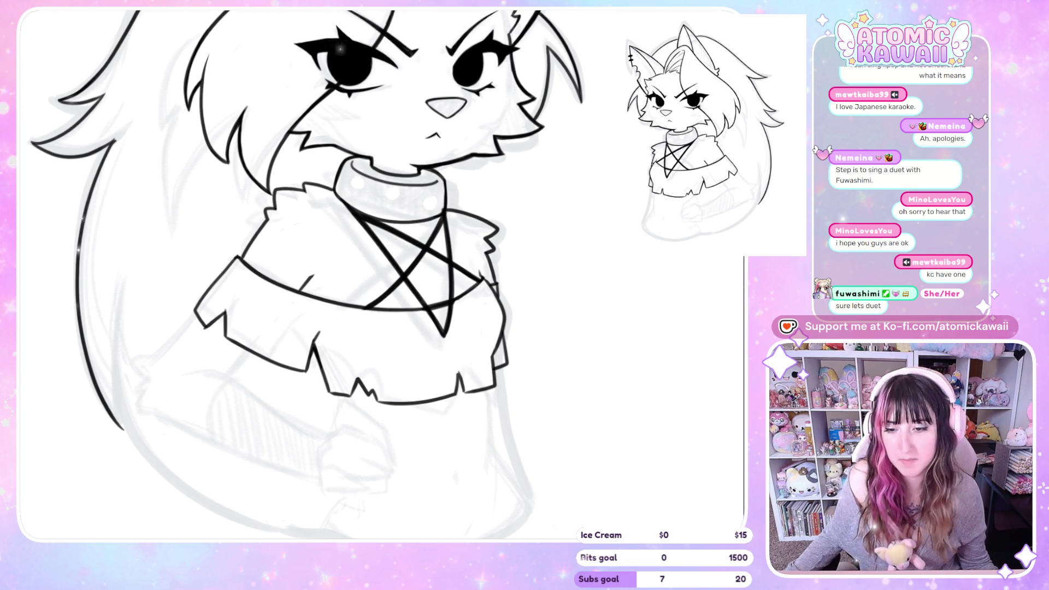
key("ctrl+0")
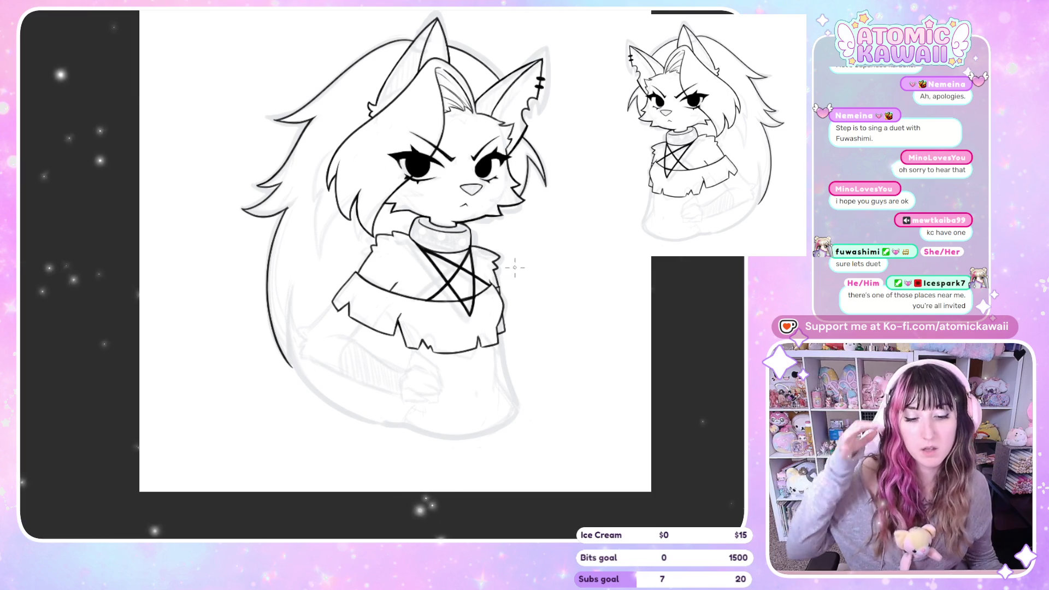
- Mirror the view back and forth to review the sweater and star, then fit the canvas to the window
scroll(515, 267, "up", 2)
scroll(515, 267, "up", 2)
scroll(492, 290, "up", 2)
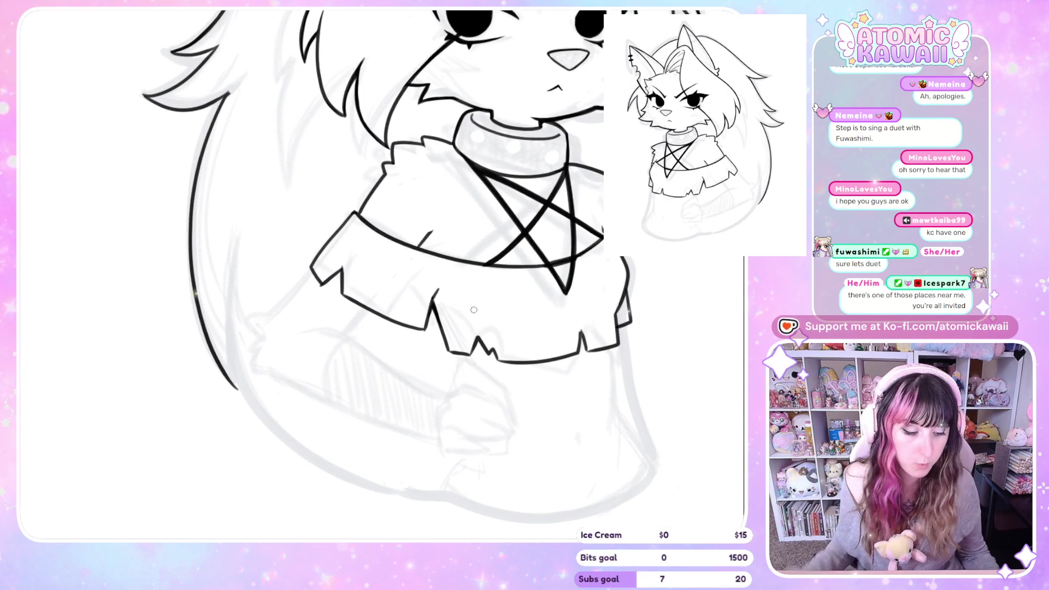
key("m")
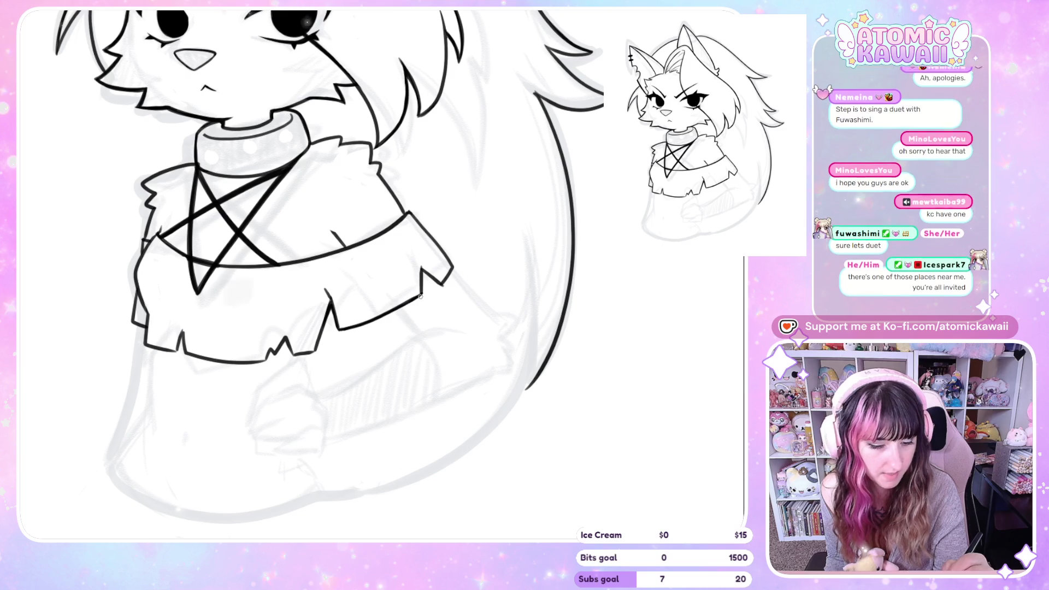
key("m")
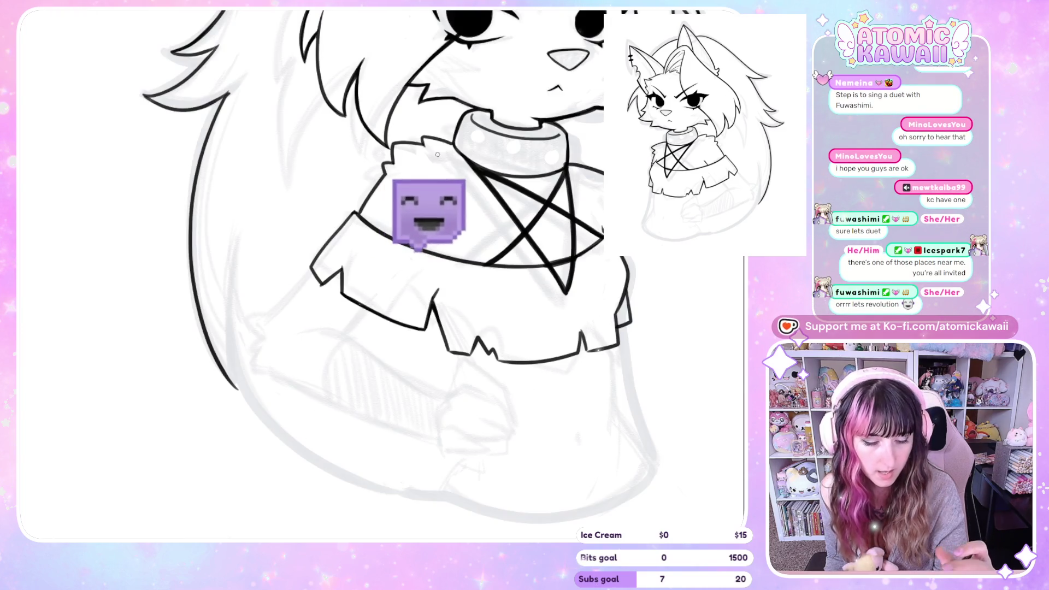
key("m")
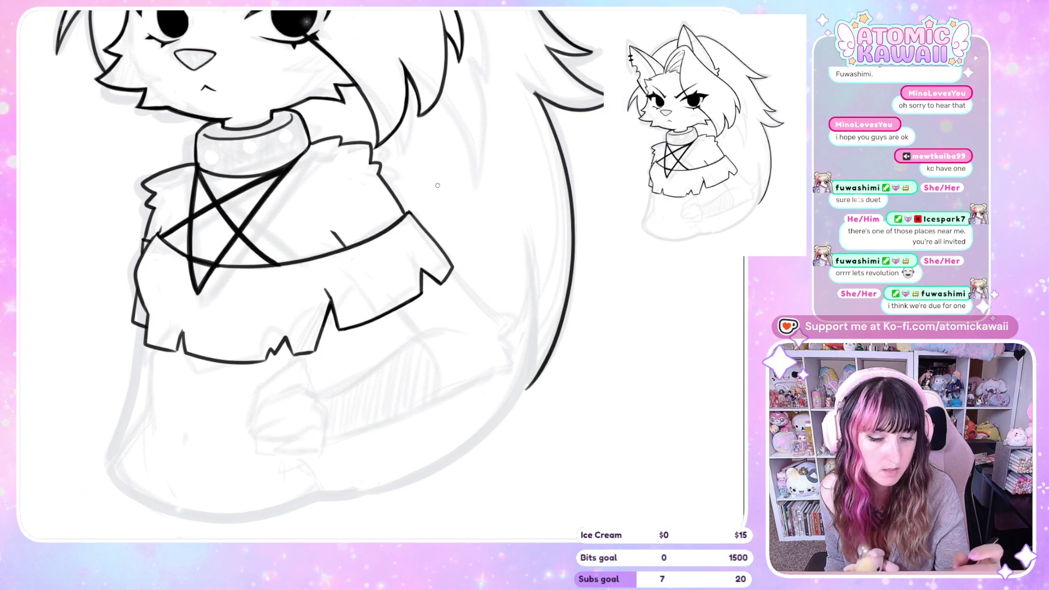
key("m")
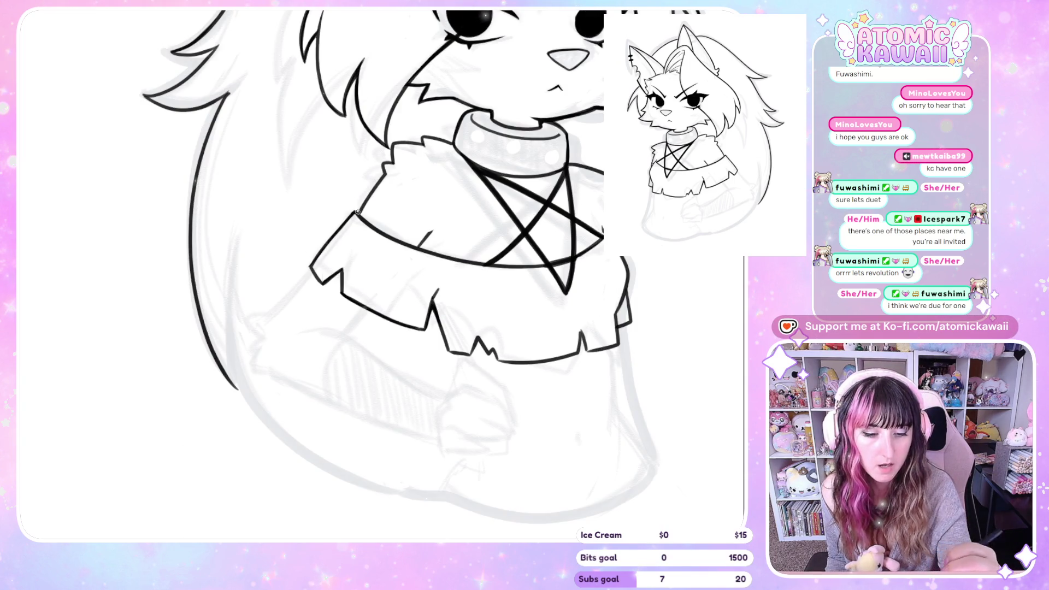
key("m")
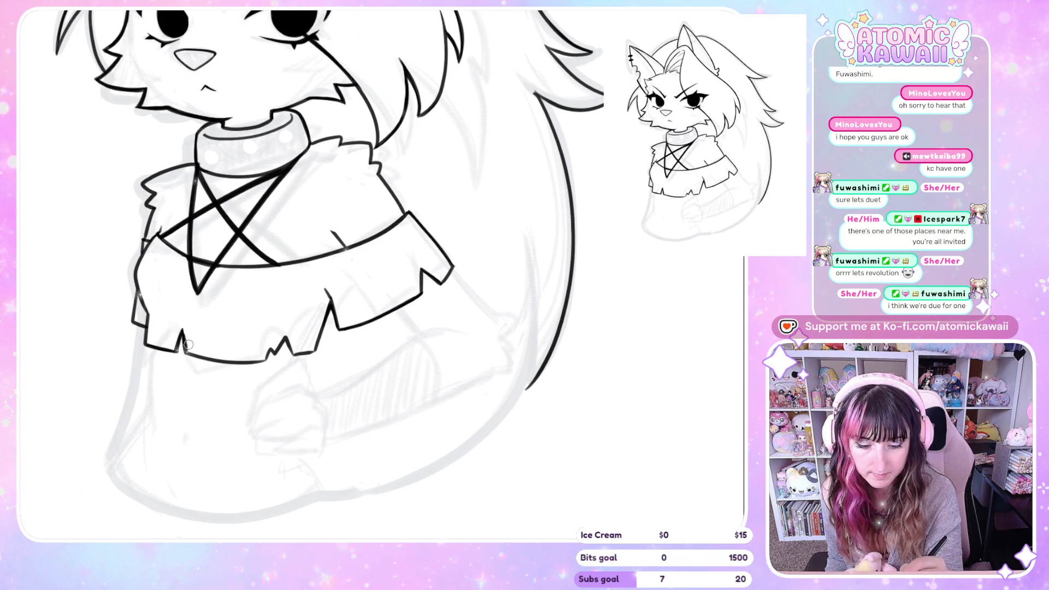
key("ctrl+0")
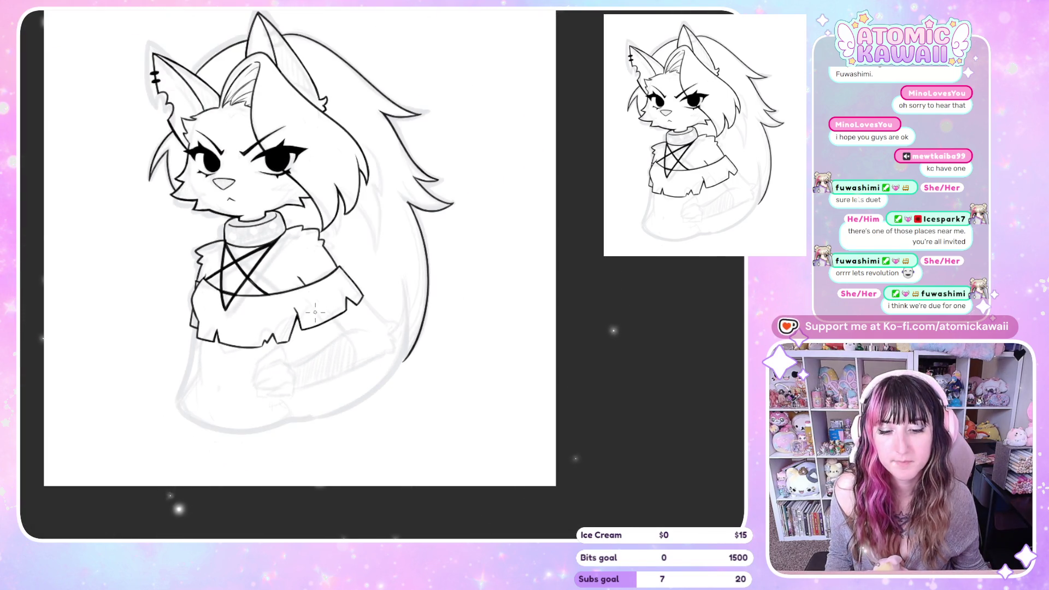
- Mirror the full drawing, then zoom in on the face and studded collar
key("h")
key("h")
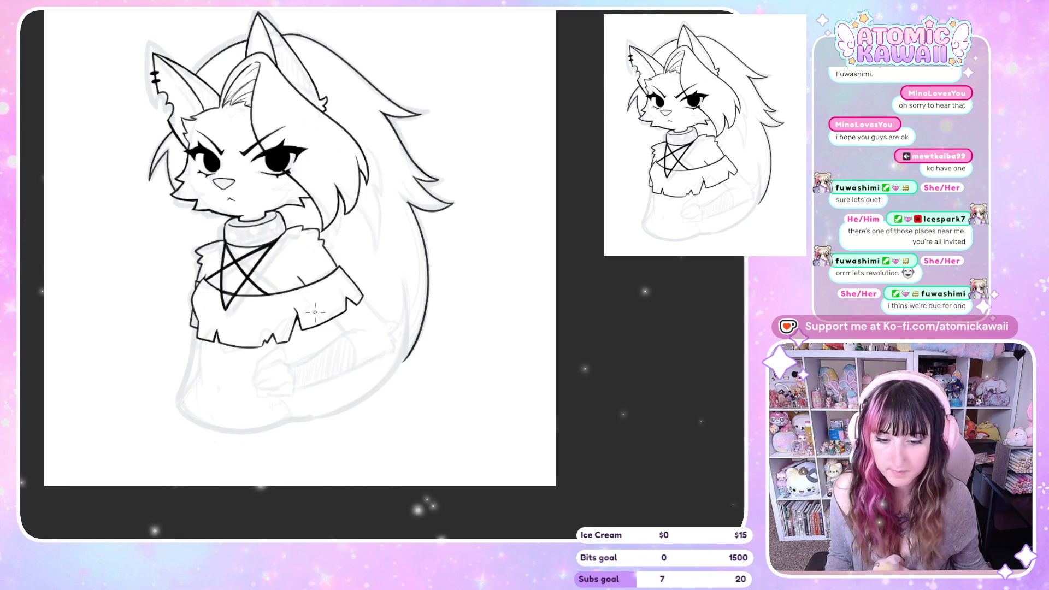
scroll(292, 135, "up", 3)
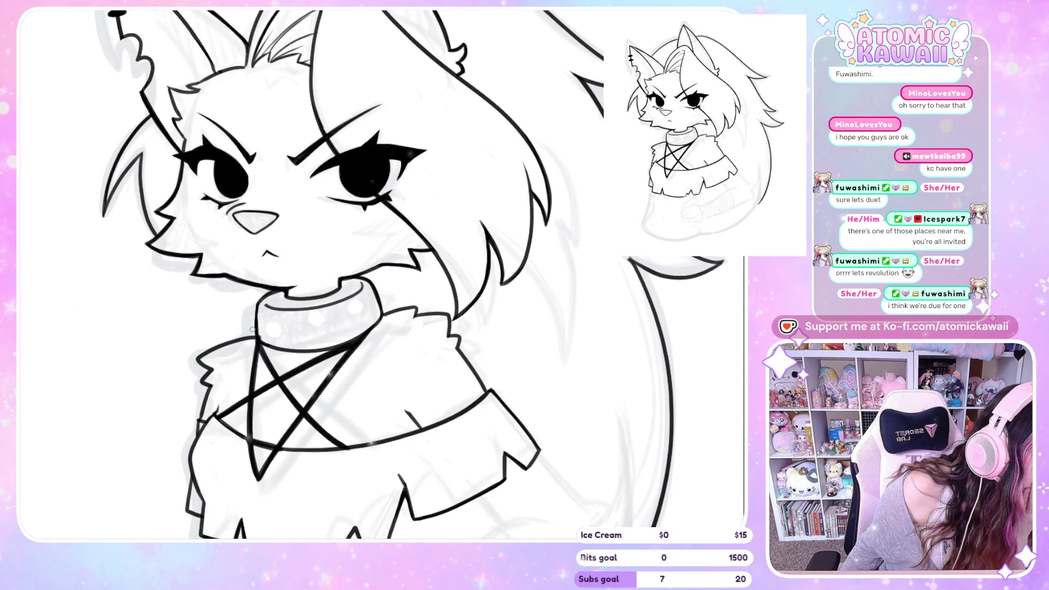
- Draw a small stroke between the eyes and a tiny mark below the left eye
left_click_drag(250, 194, 273, 194)
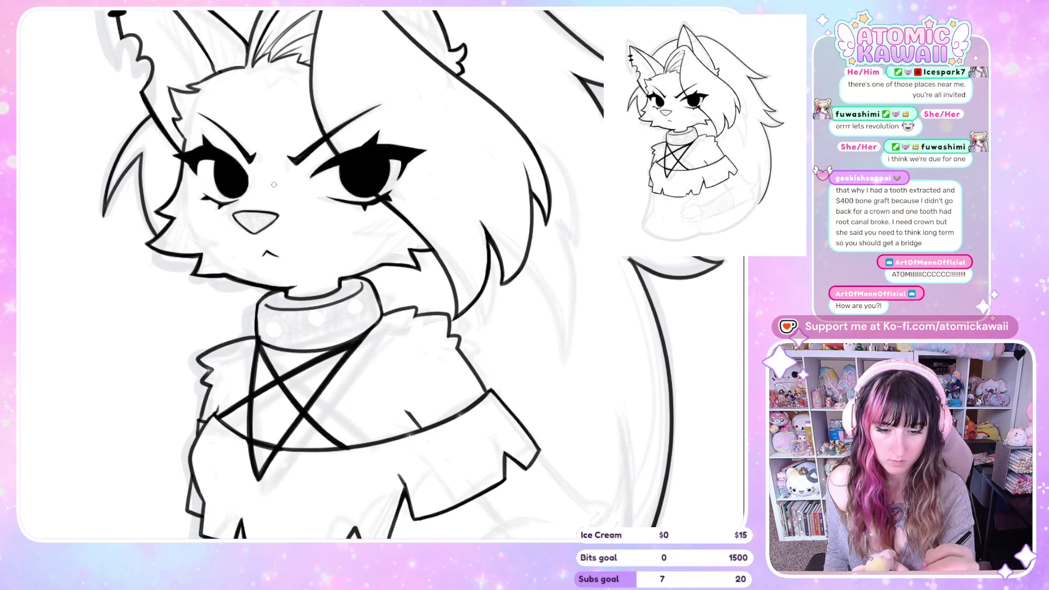
left_click_drag(262, 184, 525, 205)
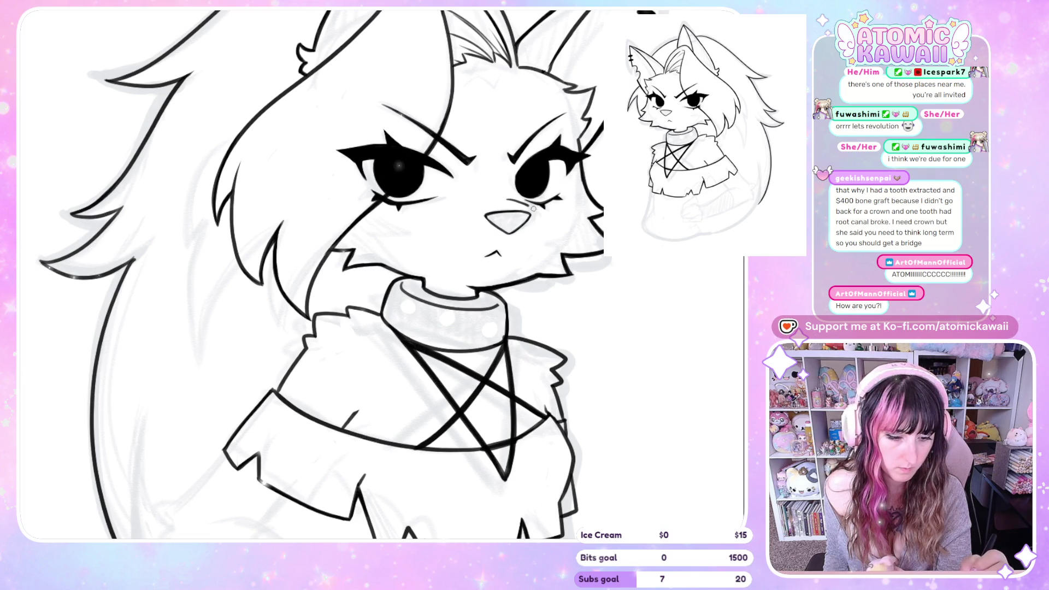
left_click_drag(407, 161, 156, 163)
left_click_drag(227, 221, 228, 237)
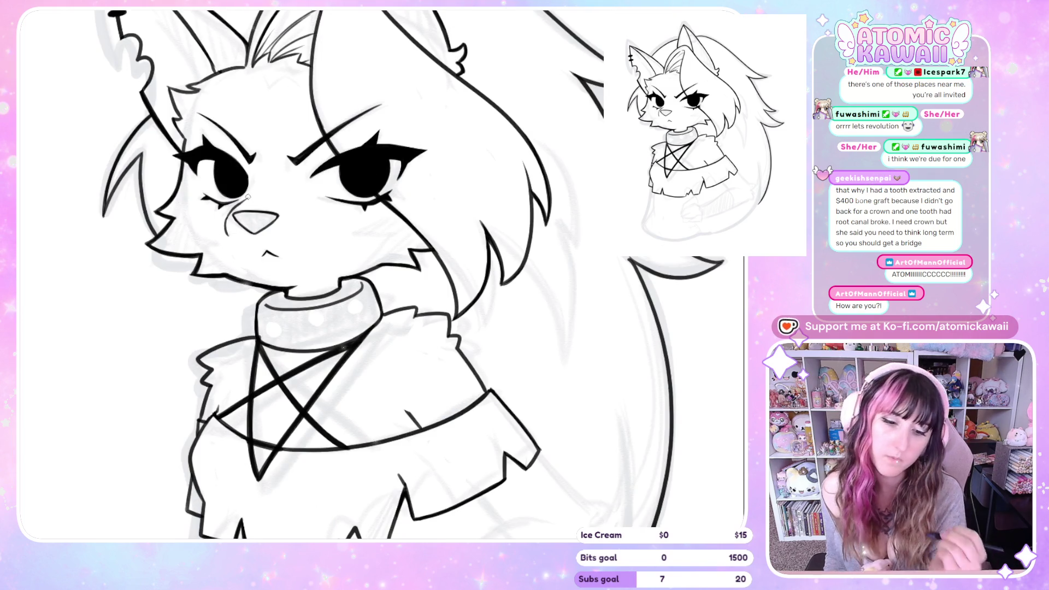
key("m")
key("m")
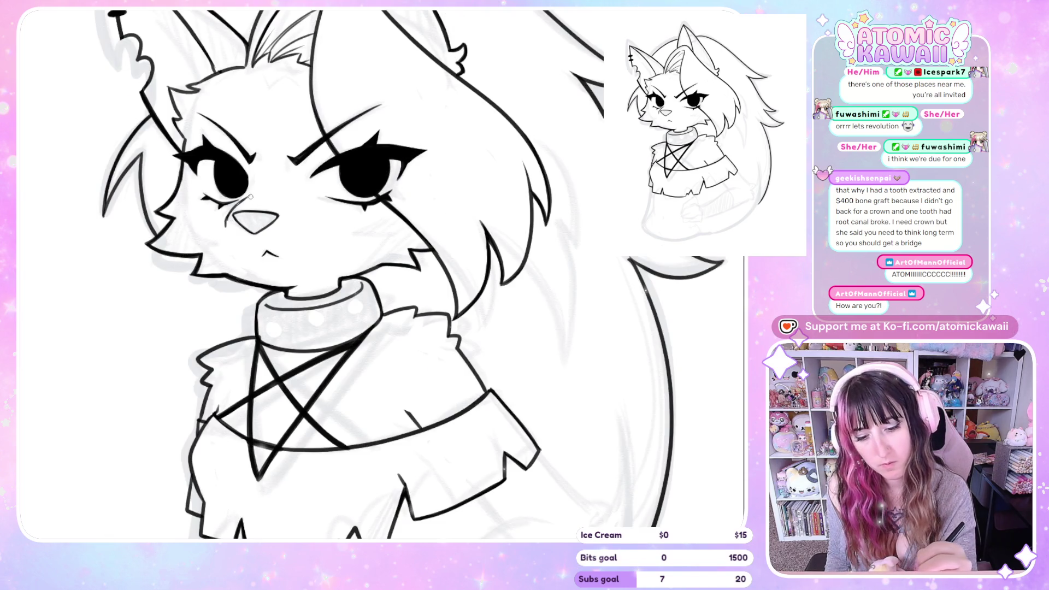
key("m")
key("m")
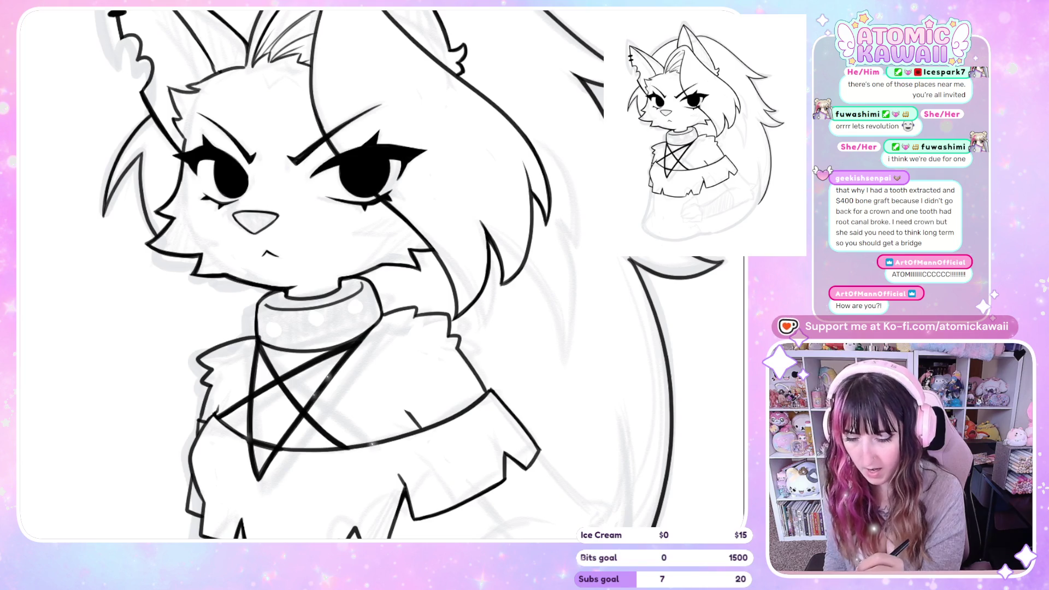
- Briefly show then hide the grey sketch layer and mirror-check the face before zooming out
key("ctrl+z")
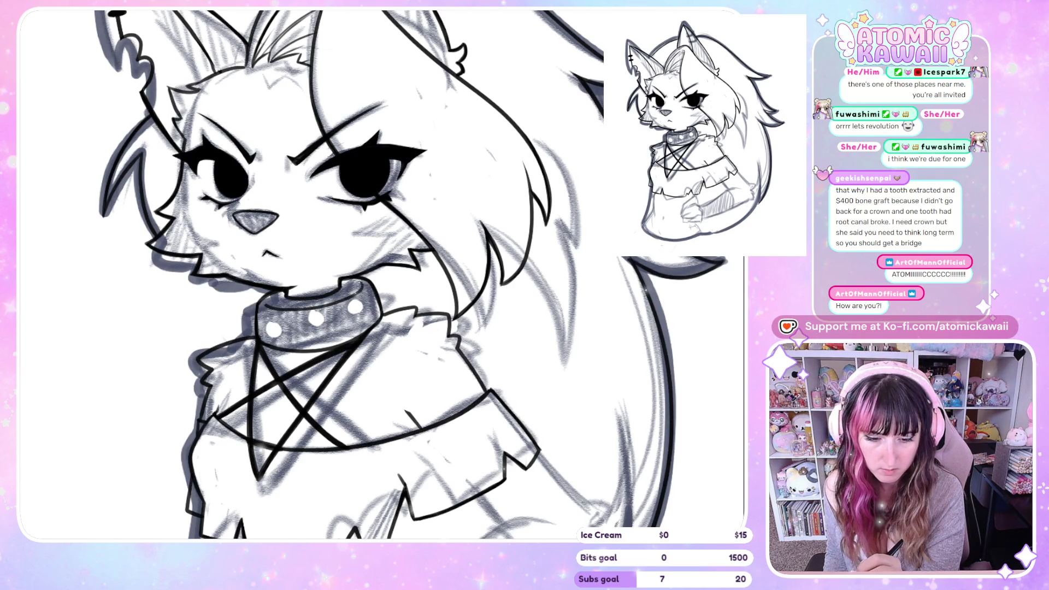
key("ctrl+z")
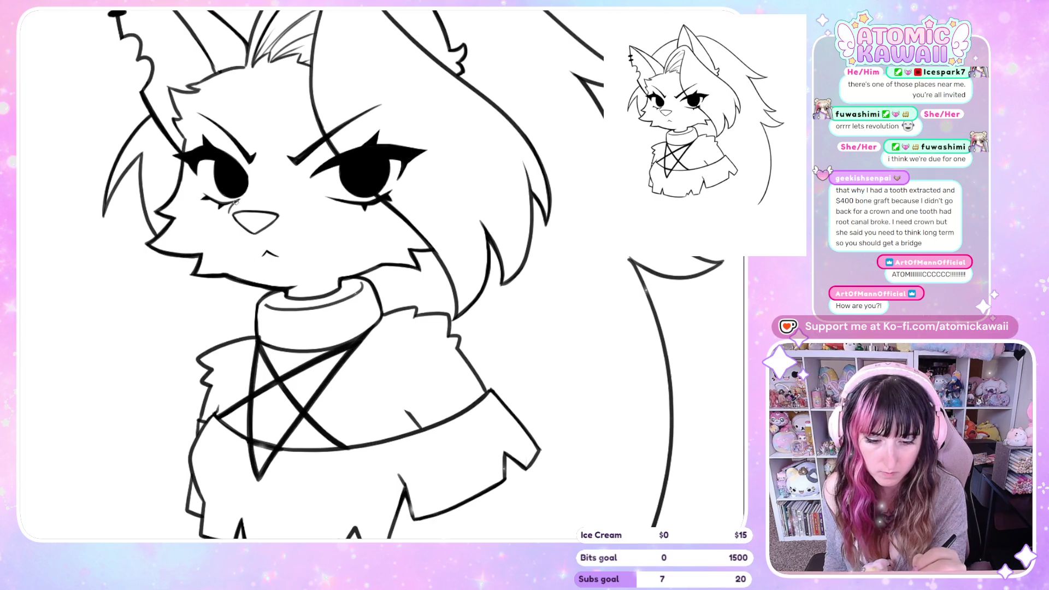
key("h")
key("h")
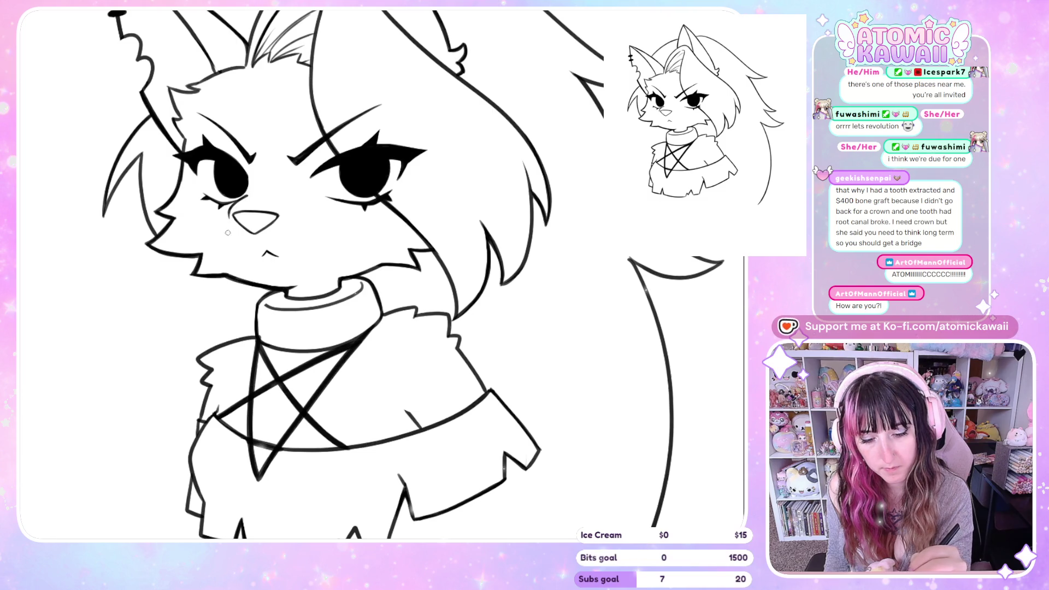
key("h")
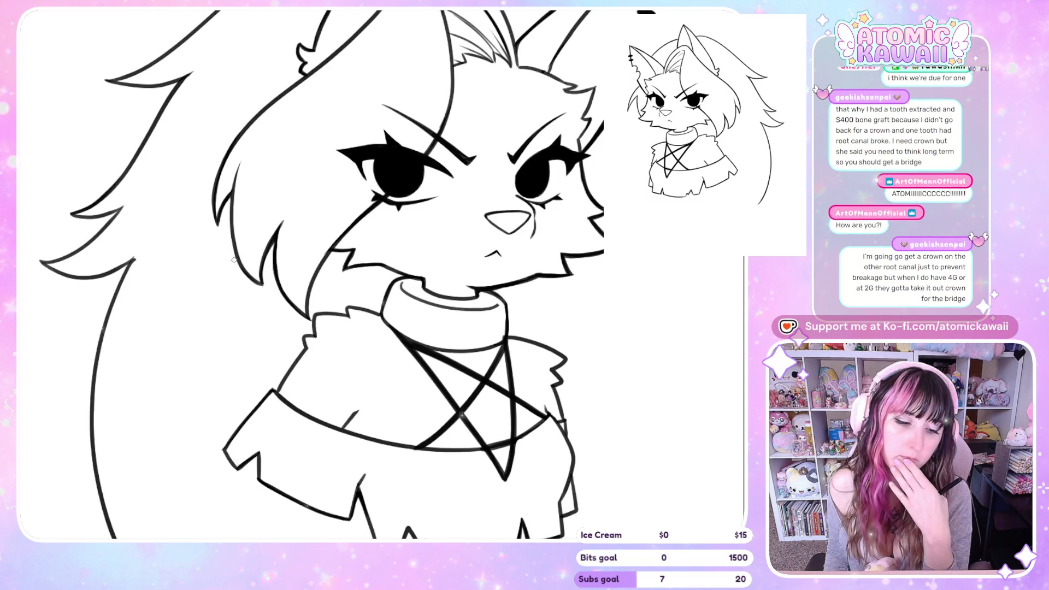
key("h")
key("h")
key("h")
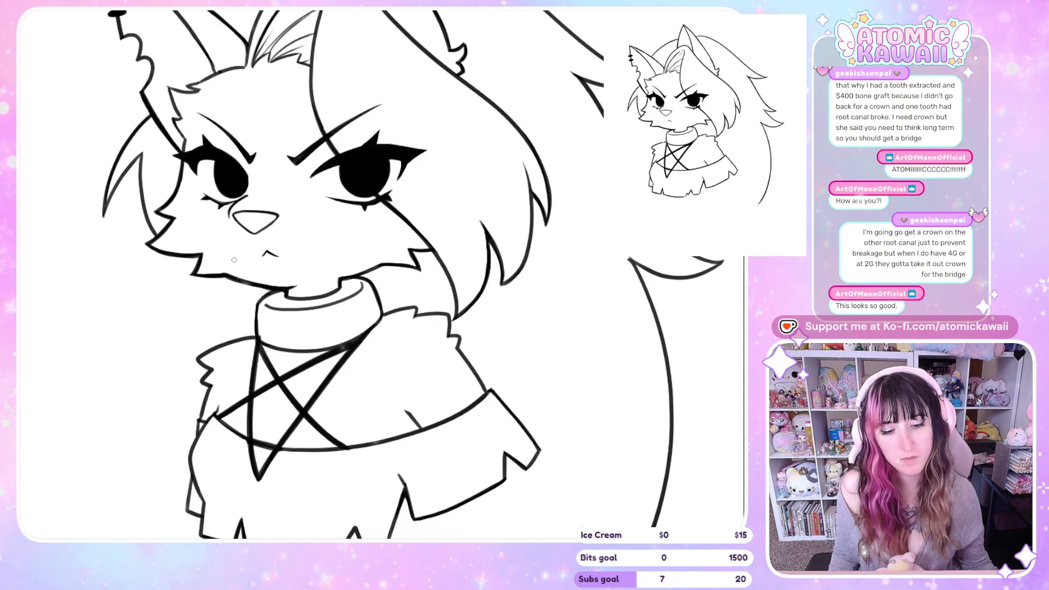
scroll(165, 174, "down", 2)
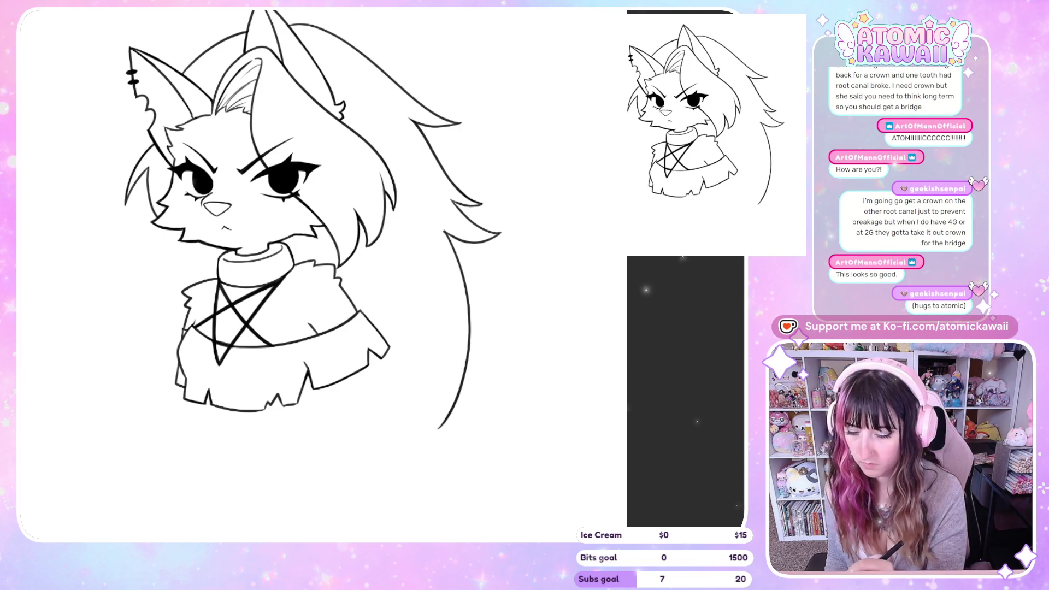
- Bring the sketch layer back beneath the lineart with Ctrl+Z and zoom out on the canvas
key("ctrl+z")
key("ctrl+z")
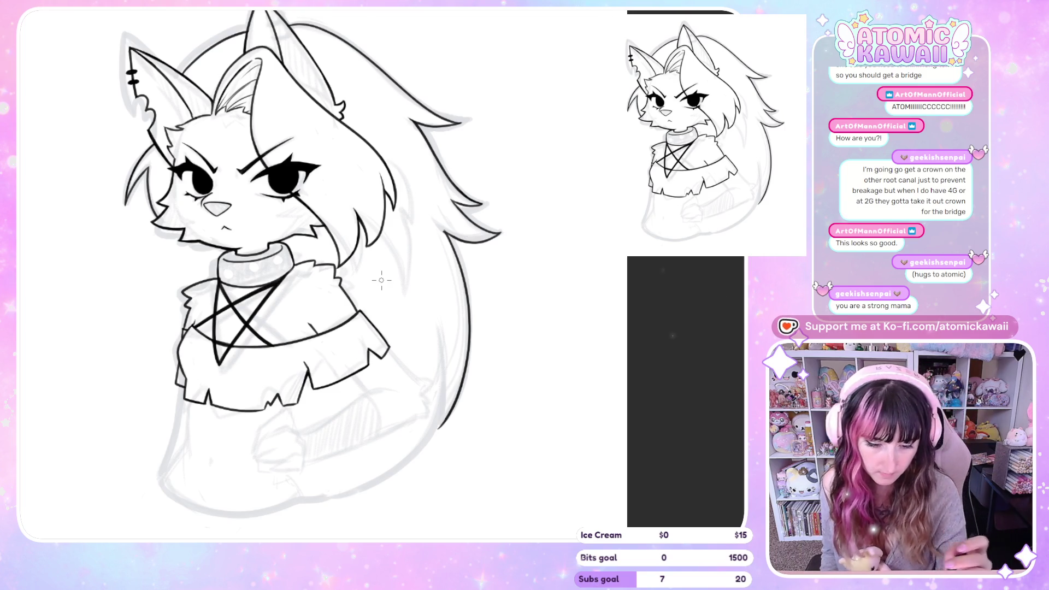
scroll(382, 280, "down", 2)
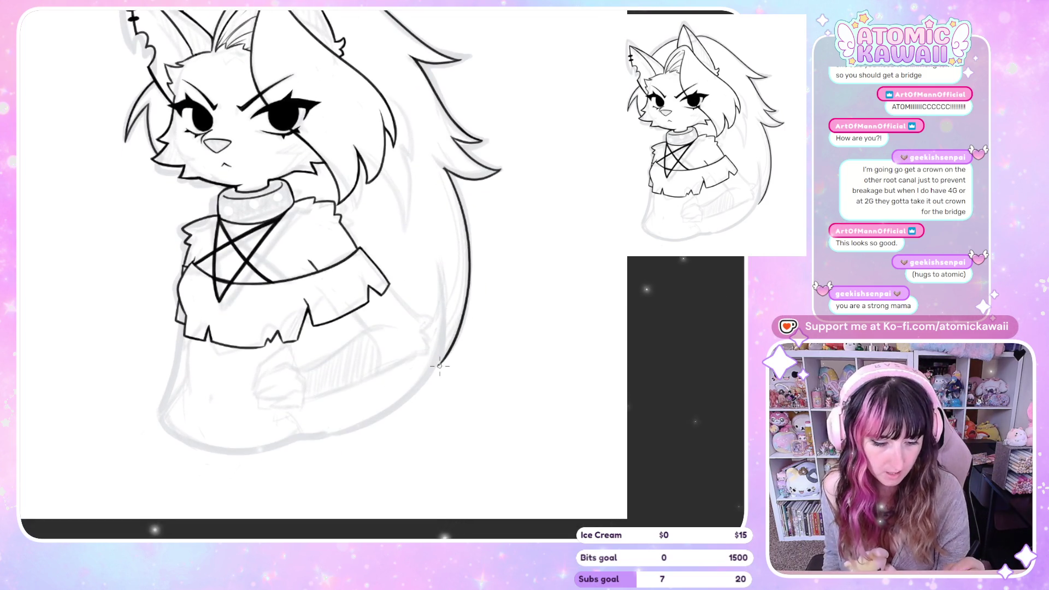
- Ink the arm line below the sweater, then the paw's peaked knuckle, finger curve and finger bottom edge
scroll(372, 291, "left", 5)
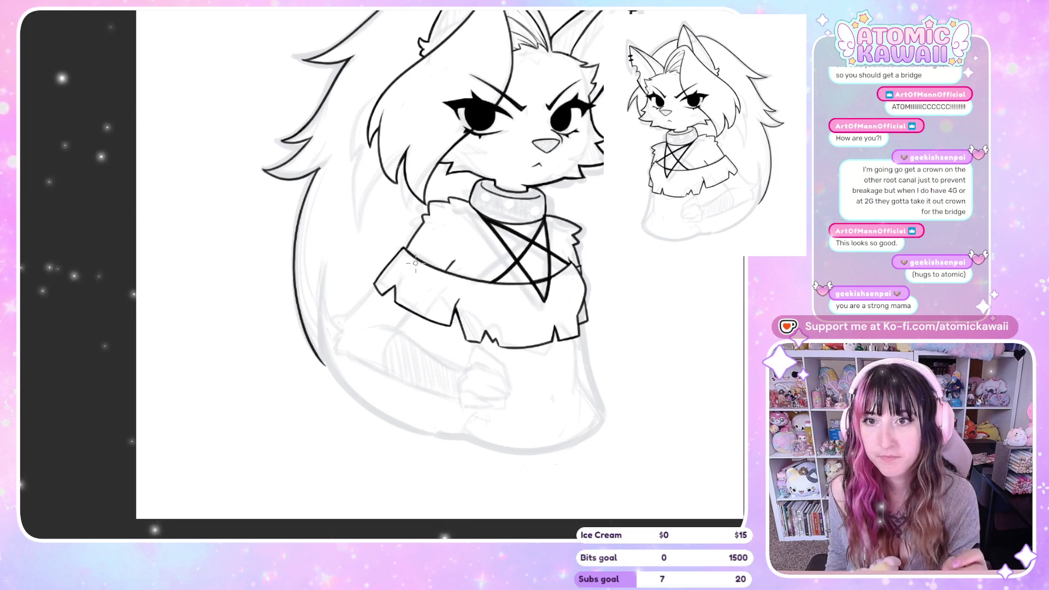
left_click_drag(376, 285, 354, 313)
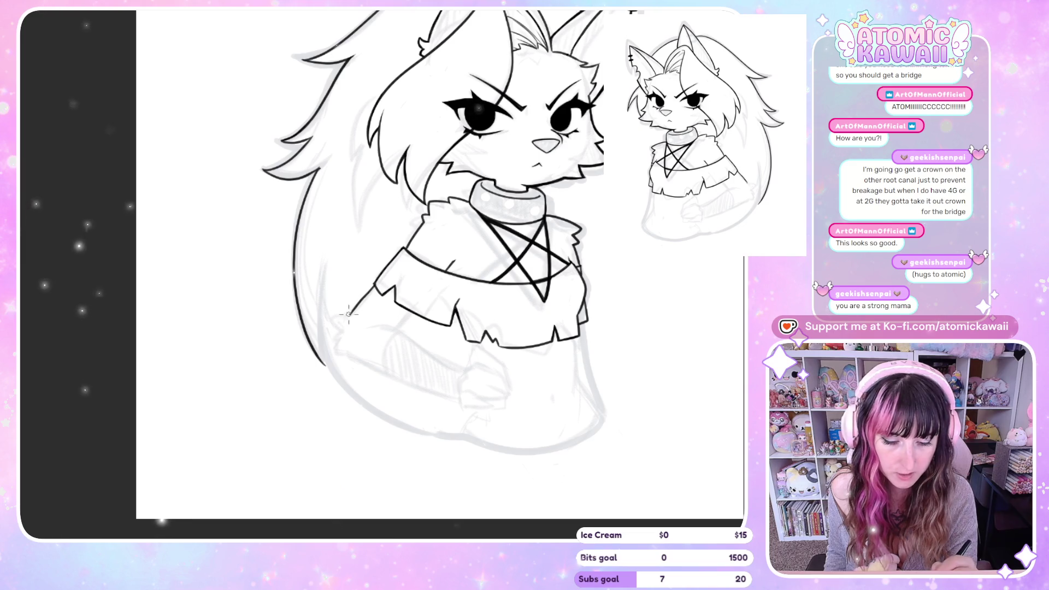
left_click_drag(353, 309, 335, 319)
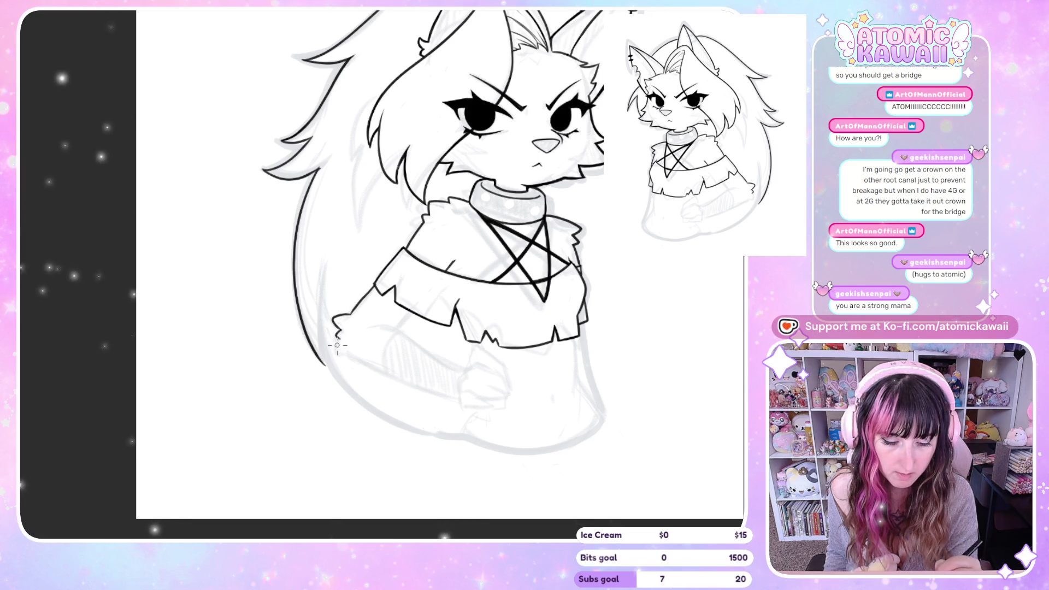
key("m")
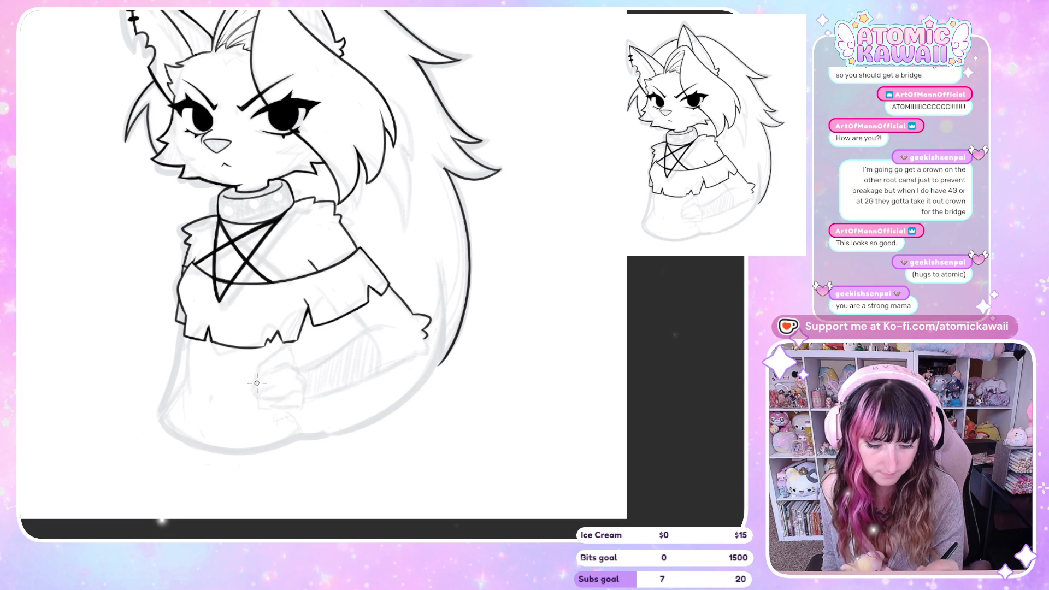
mouse_move(260, 364)
left_mouse_down()
mouse_move(278, 349)
mouse_move(294, 354)
mouse_move(297, 374)
mouse_move(257, 377)
left_mouse_up()
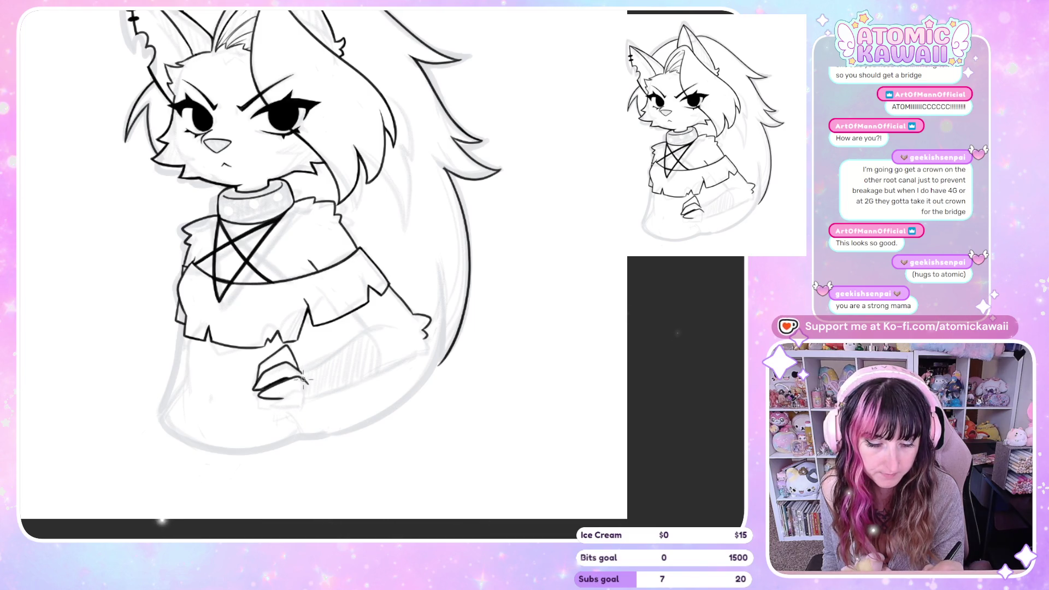
left_click_drag(290, 394, 307, 393)
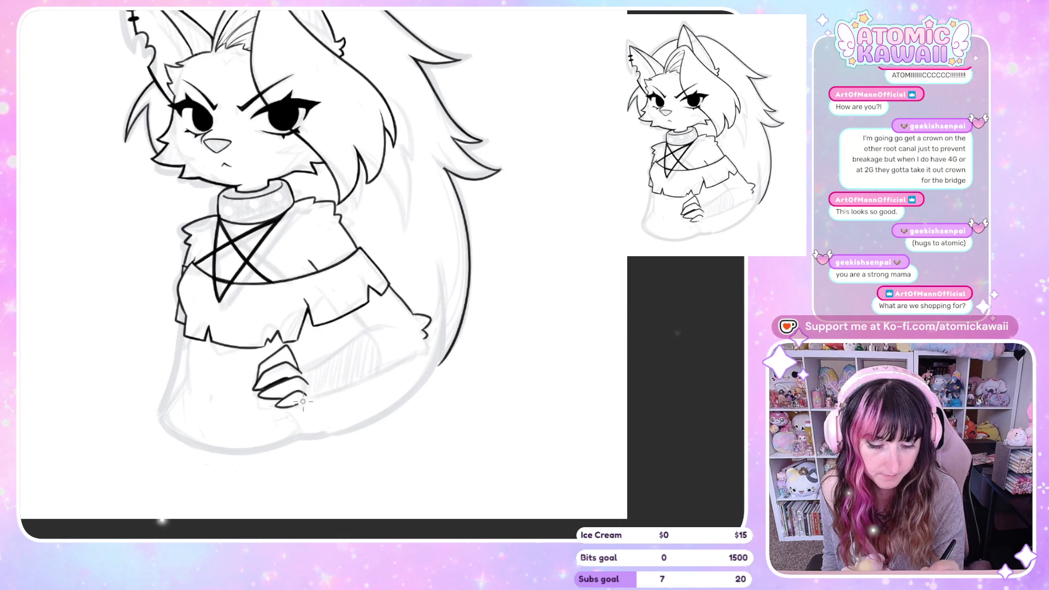
left_click_drag(296, 406, 308, 399)
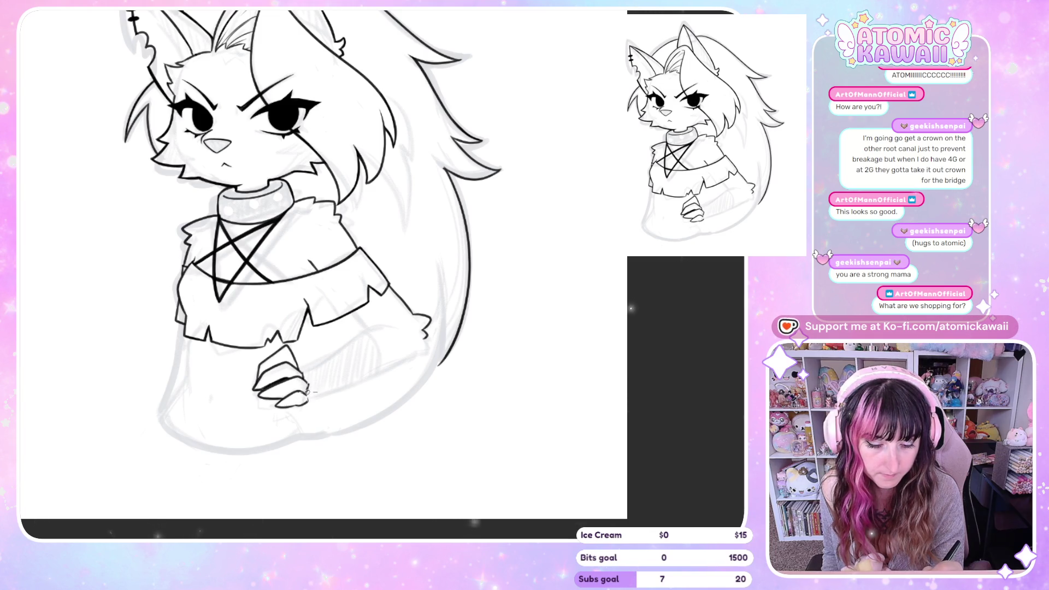
key("h")
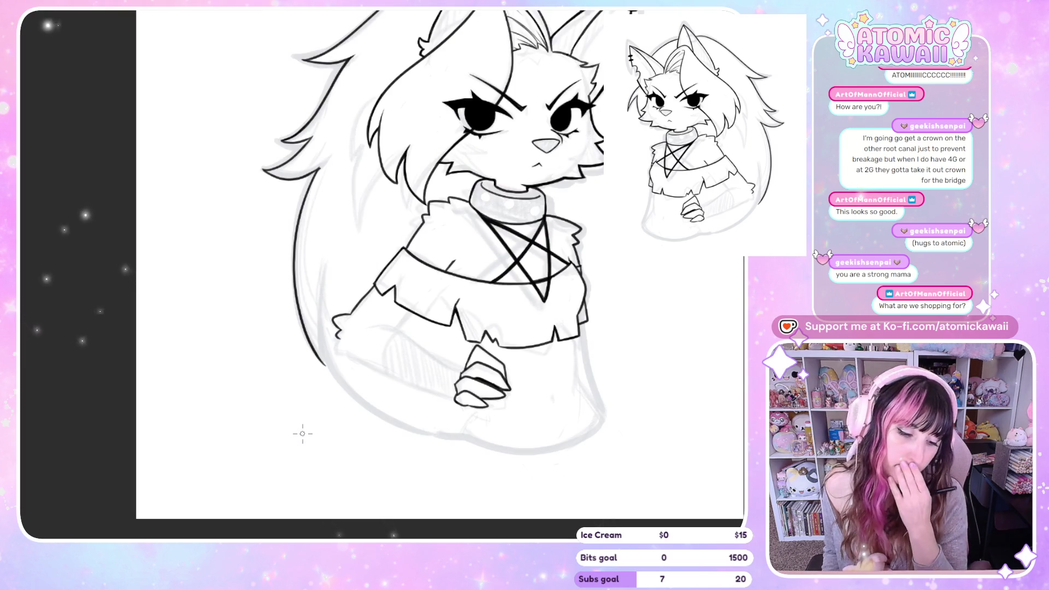
key("h")
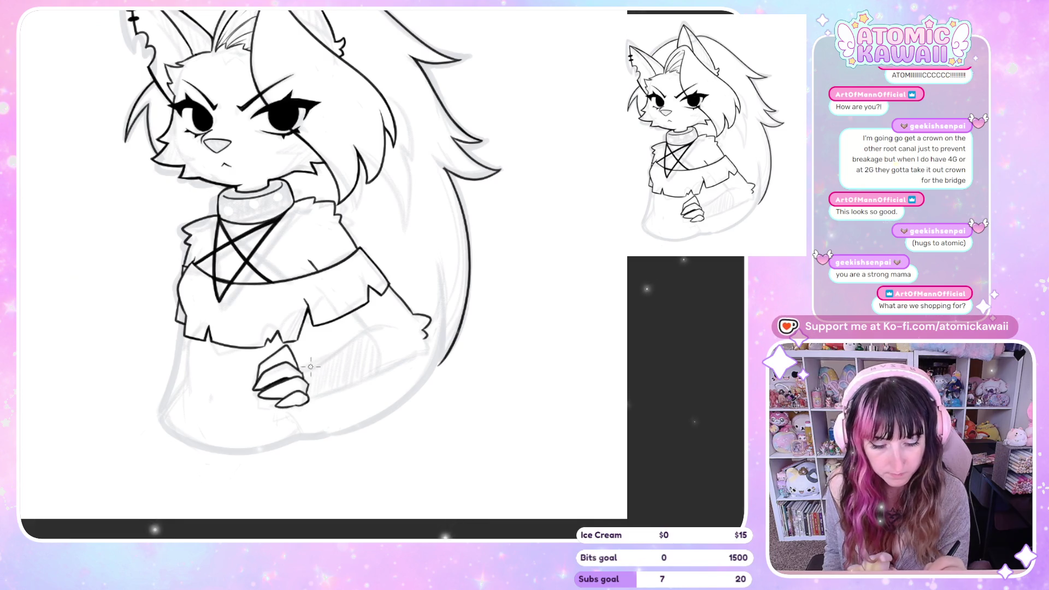
left_click_drag(349, 343, 389, 325)
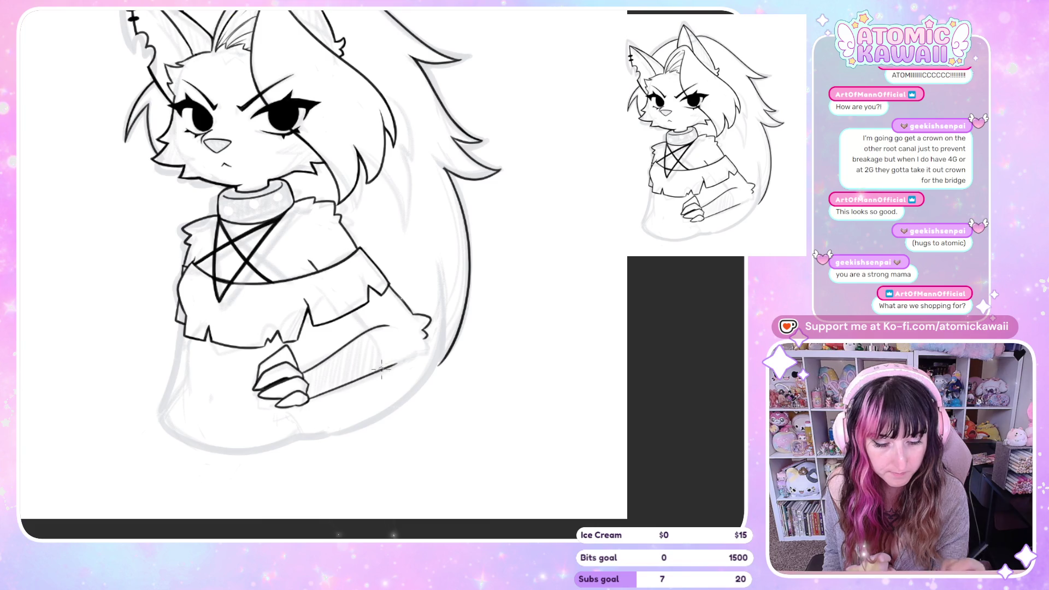
left_click_drag(381, 369, 397, 364)
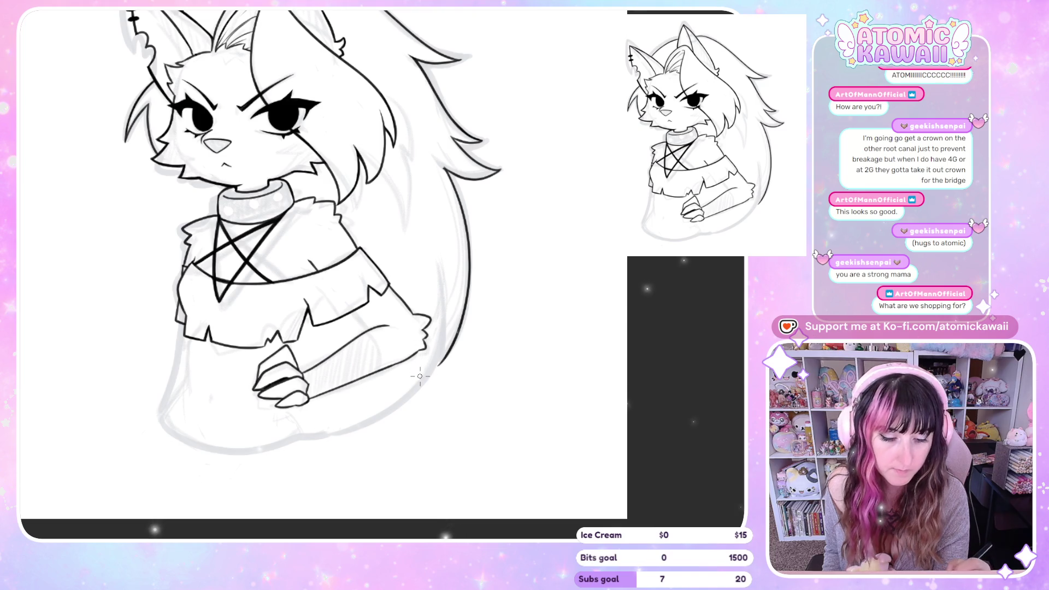
key("h")
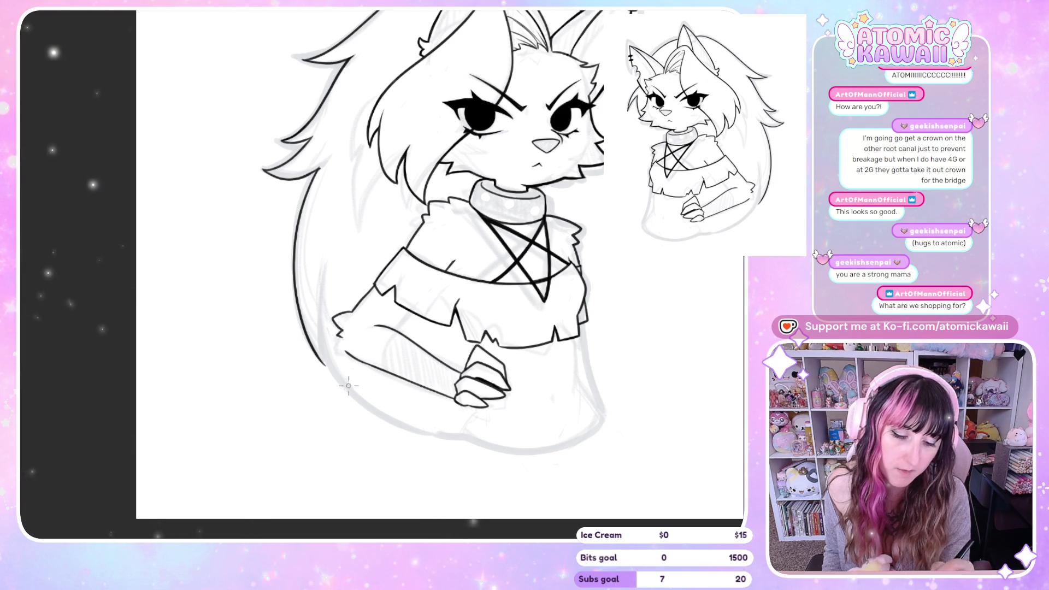
key("m")
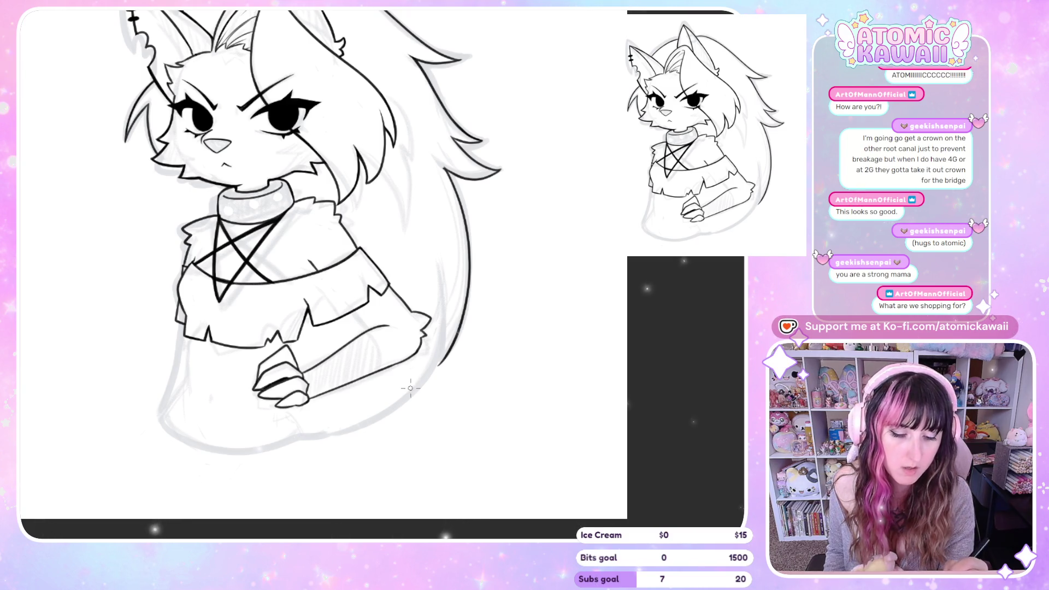
key("m")
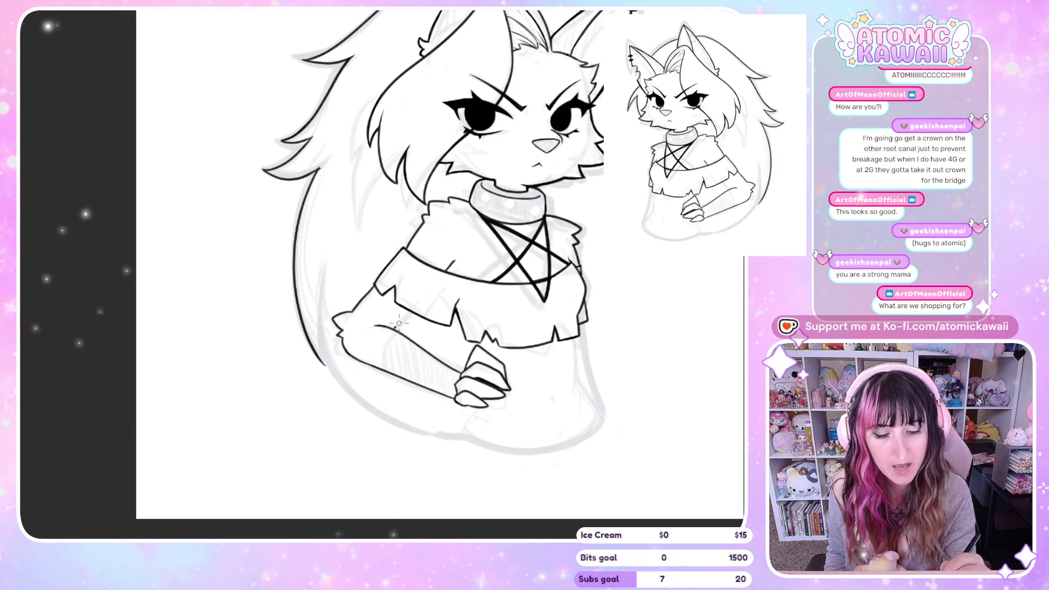
key("m")
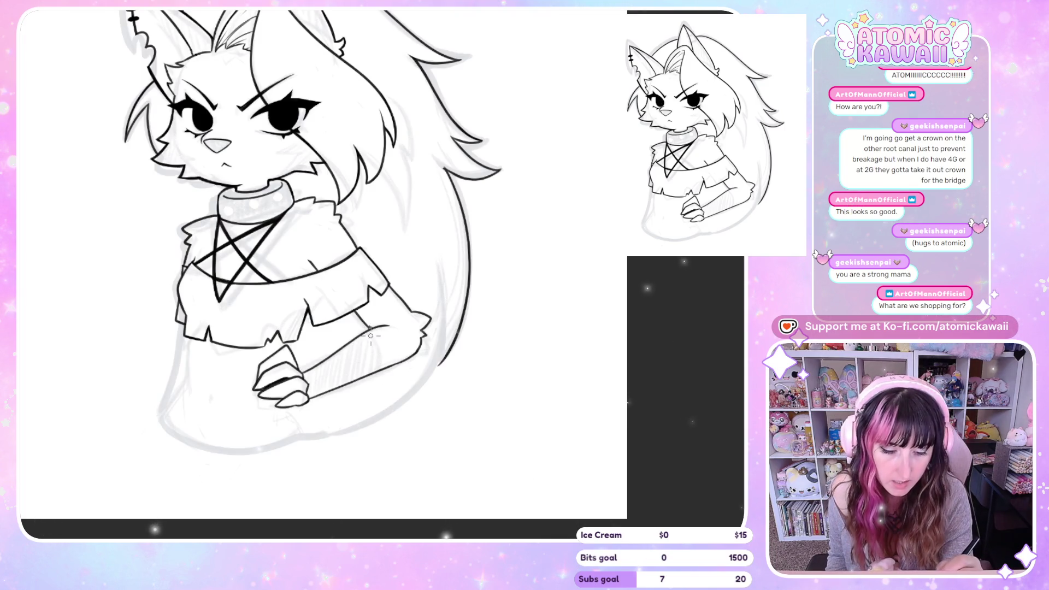
key("m")
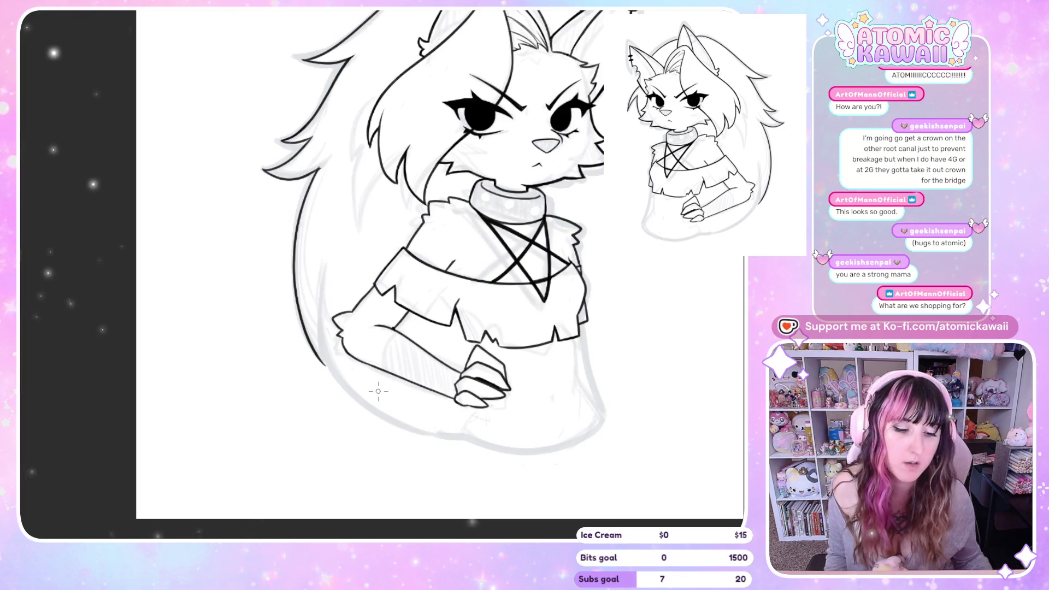
scroll(373, 388, "up", 3)
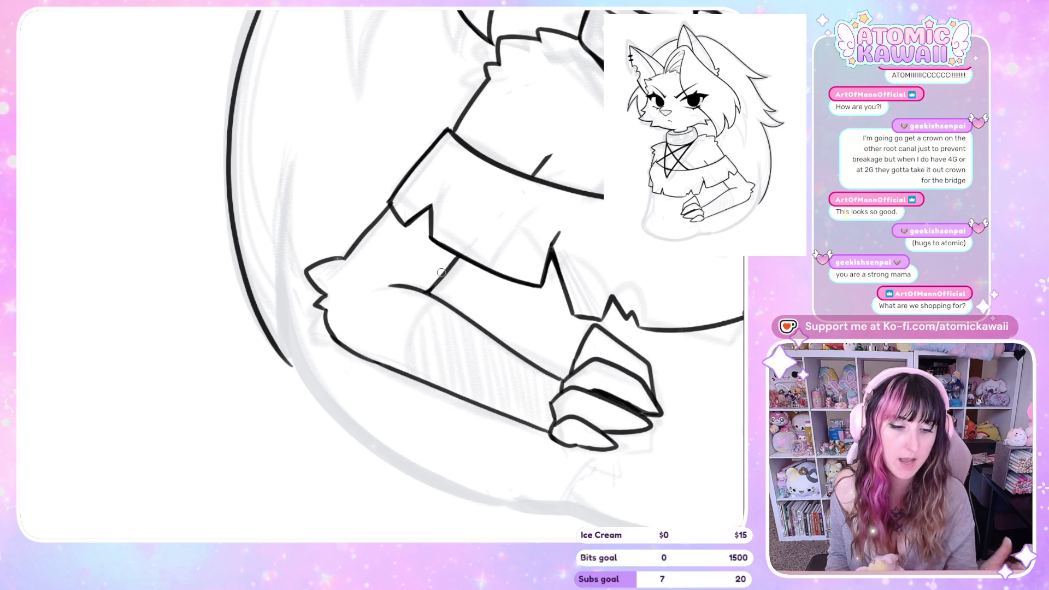
- Lengthen the elbow line on the arm, checking its shape in mirrored view
scroll(382, 279, "down", 3)
scroll(308, 286, "down", 3)
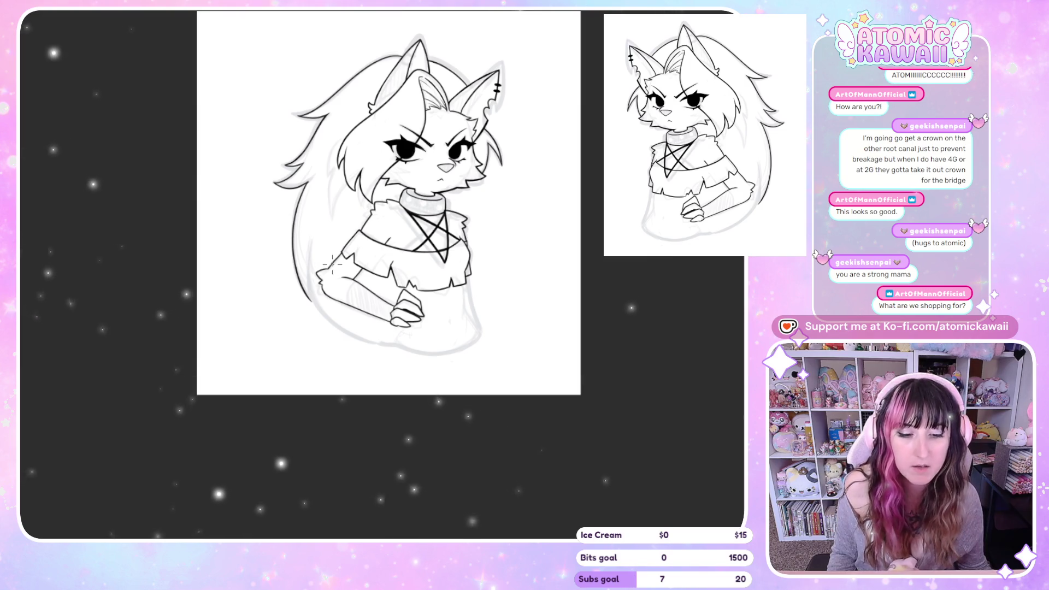
key("m")
scroll(386, 307, "up", 3)
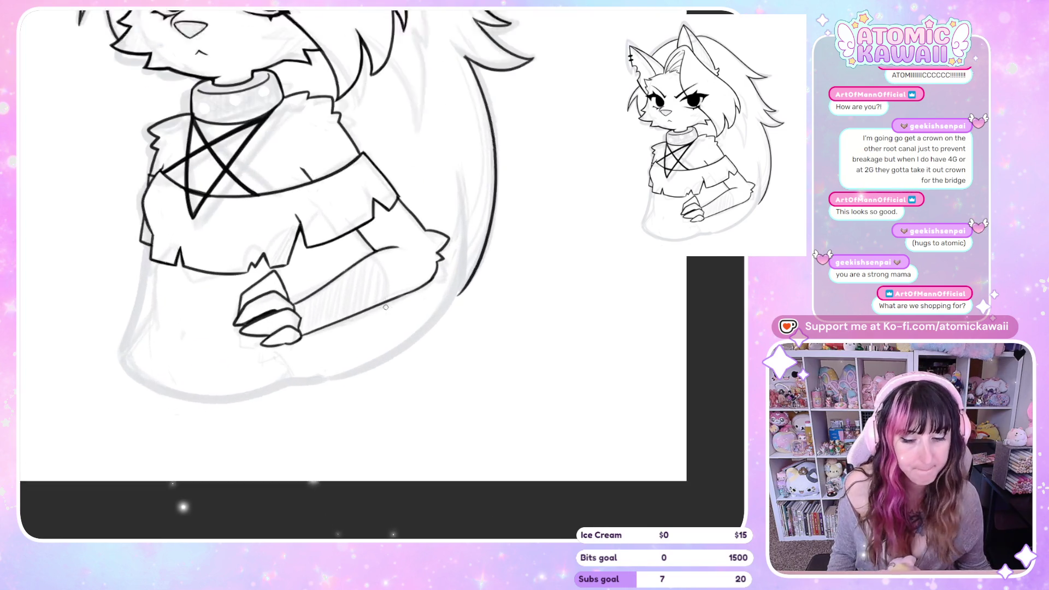
scroll(386, 307, "up", 1)
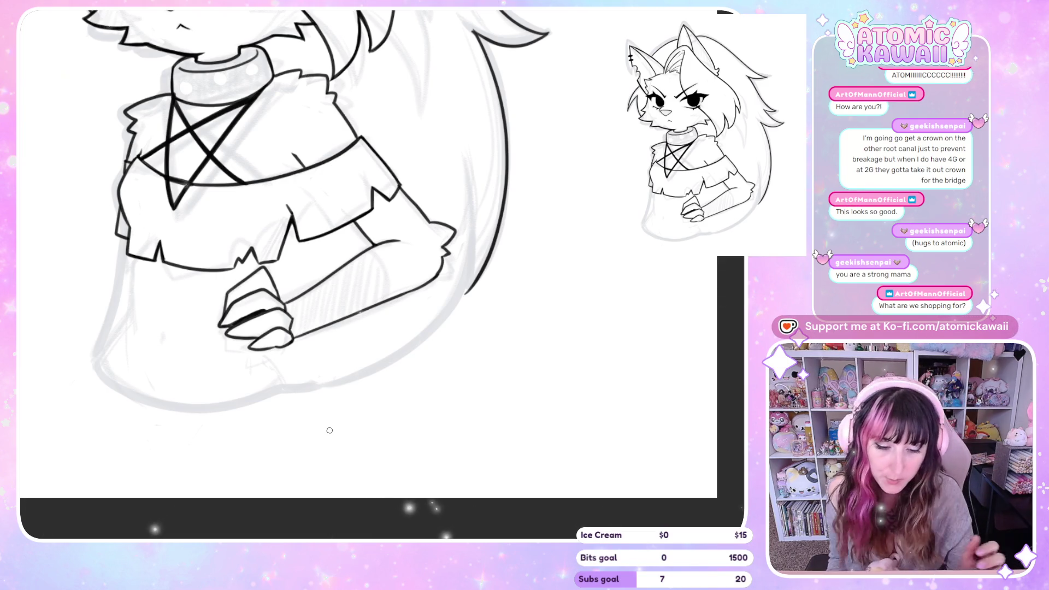
left_click_drag(388, 271, 389, 288)
key("m")
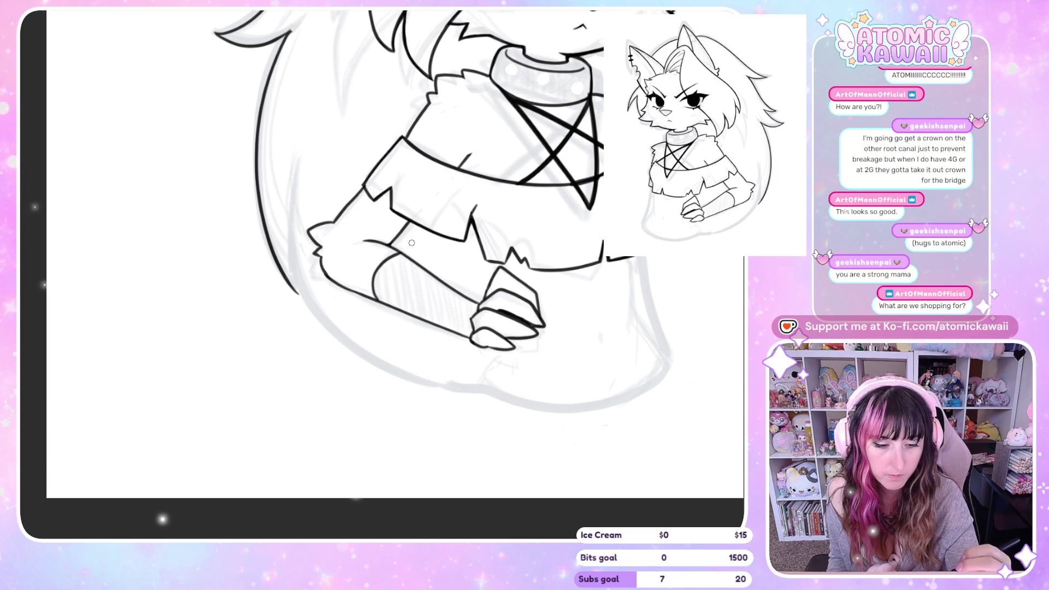
key("m")
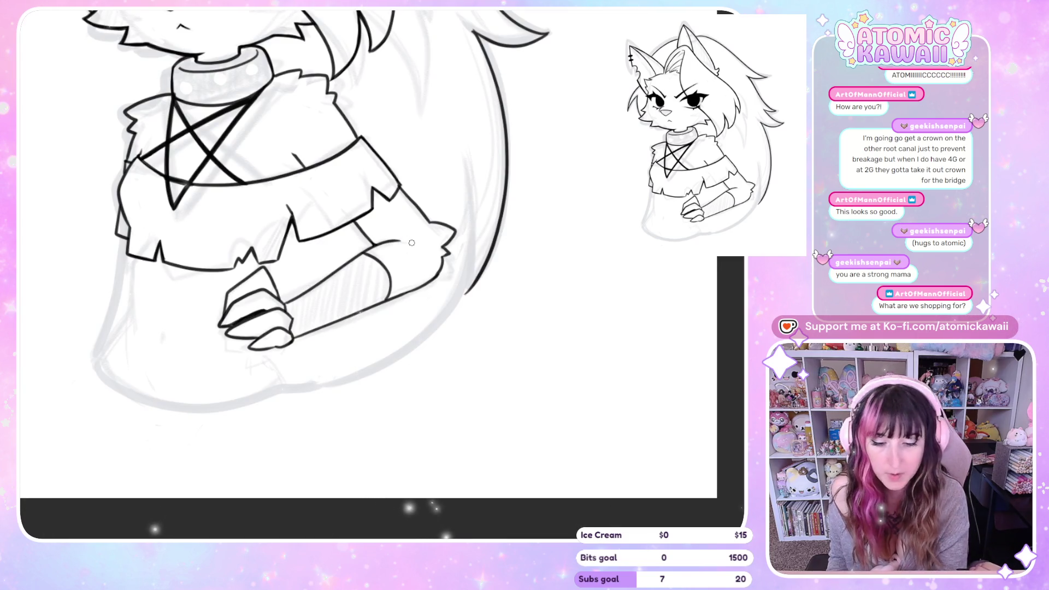
- Ink the left waist line down to the hip, then the right midriff side and belly contour
left_click_drag(129, 269, 128, 307)
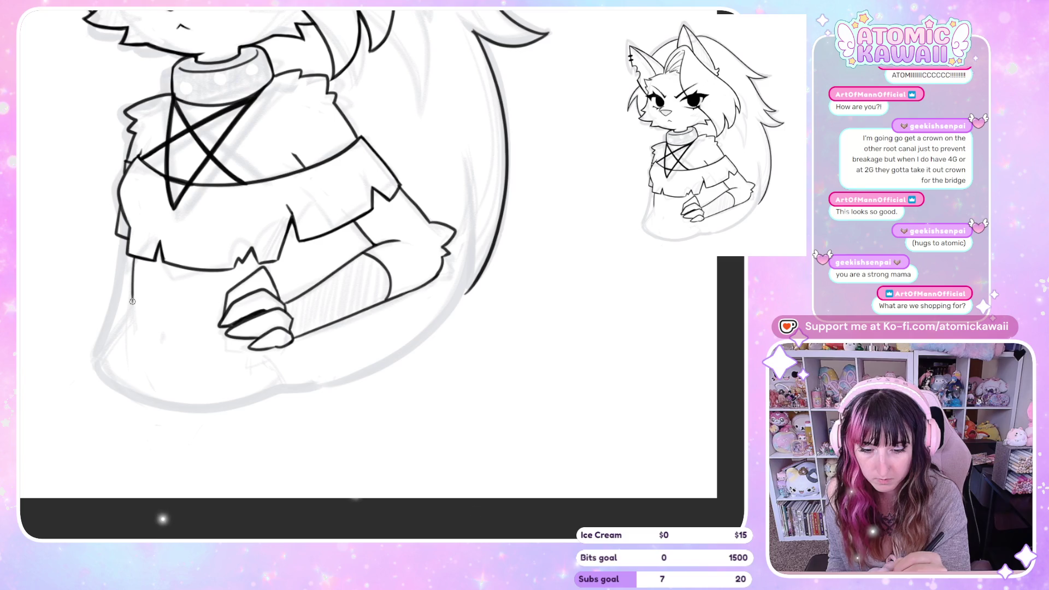
left_click_drag(131, 307, 96, 361)
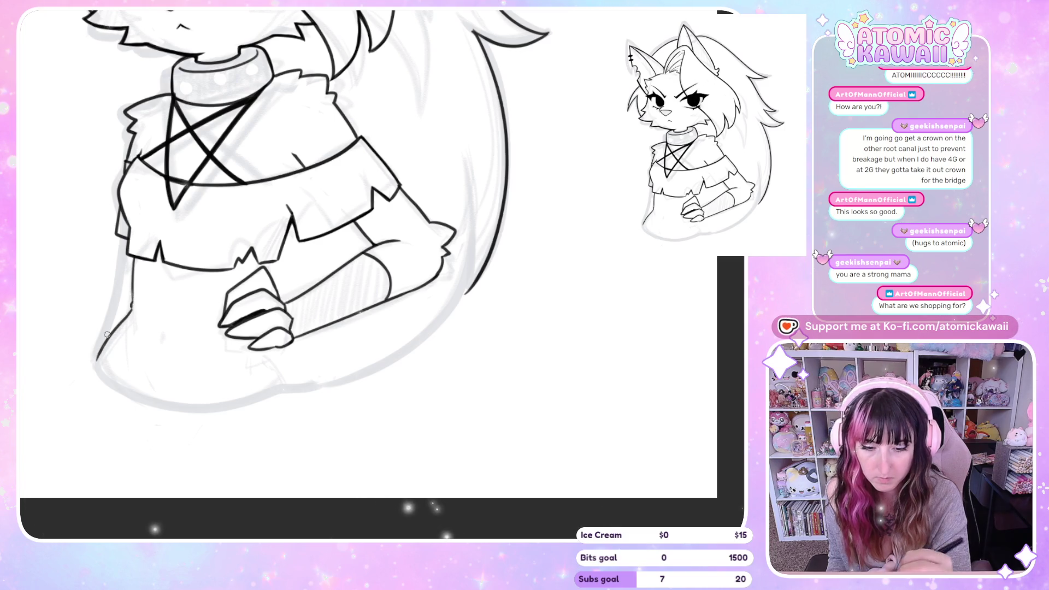
key("h")
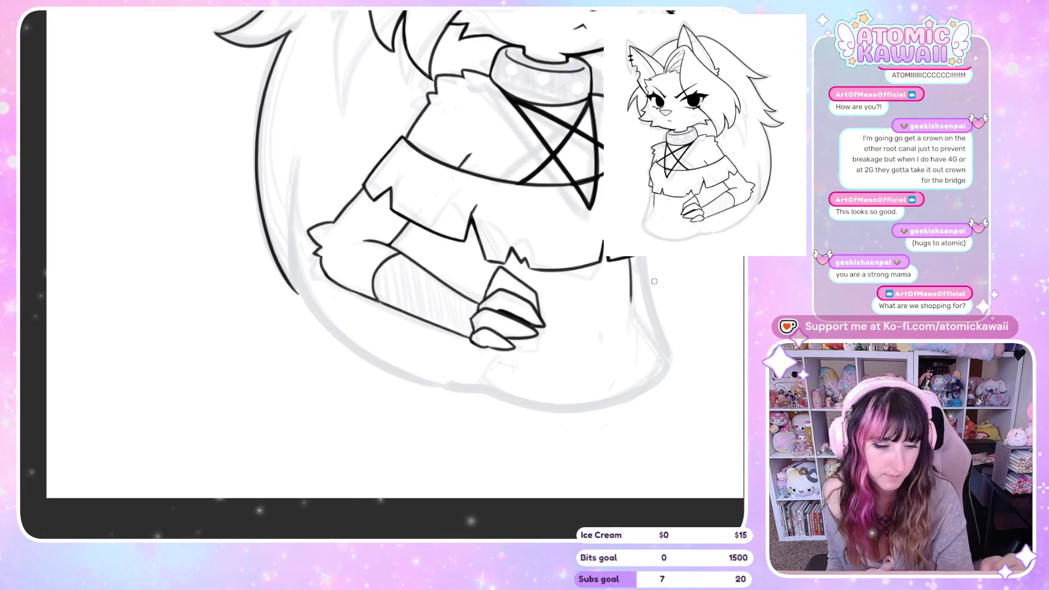
left_click_drag(632, 302, 631, 323)
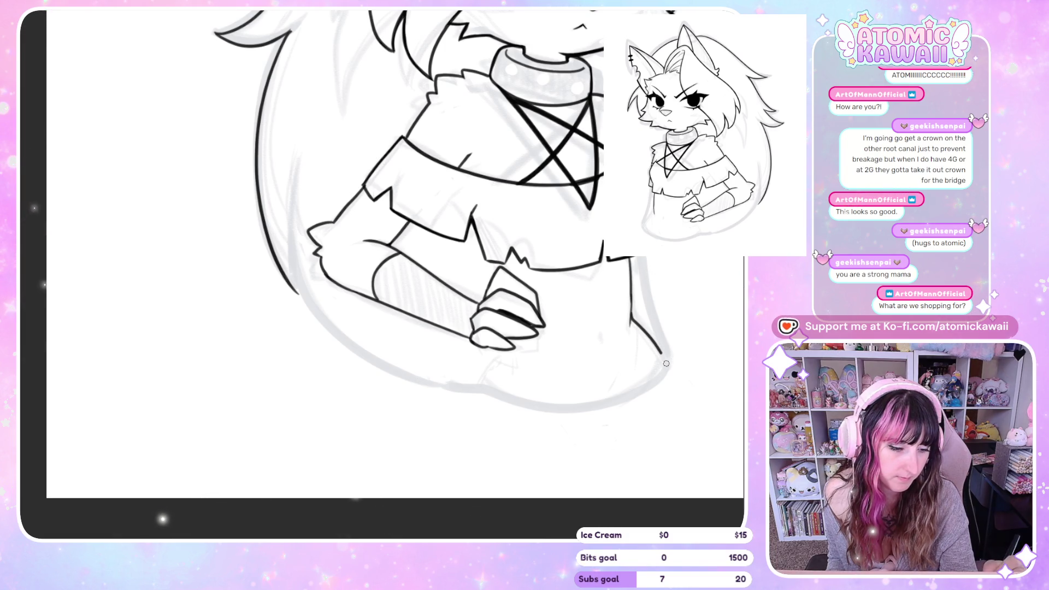
left_click_drag(499, 351, 480, 379)
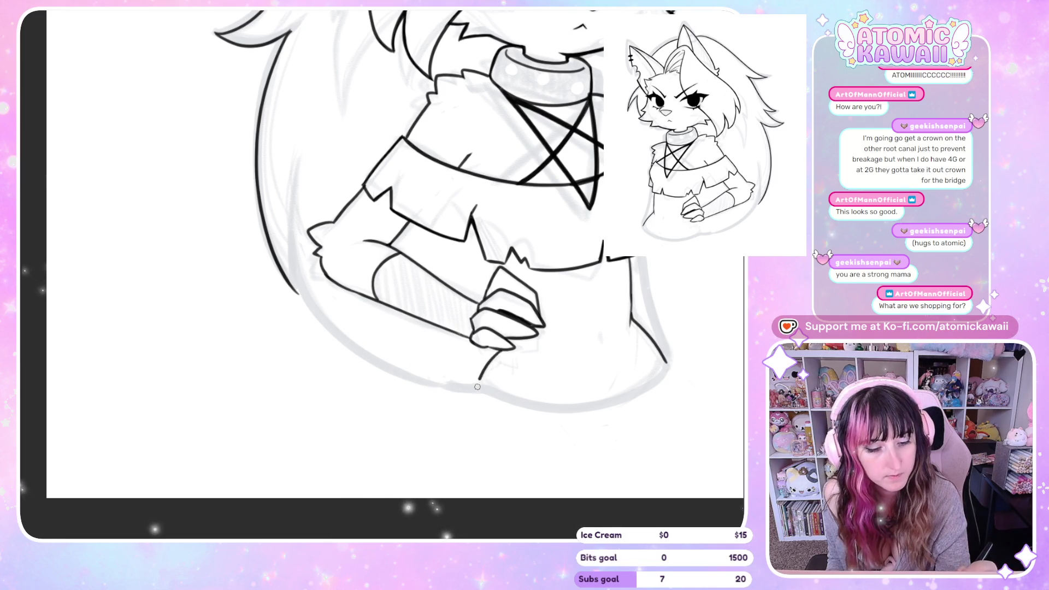
key("h")
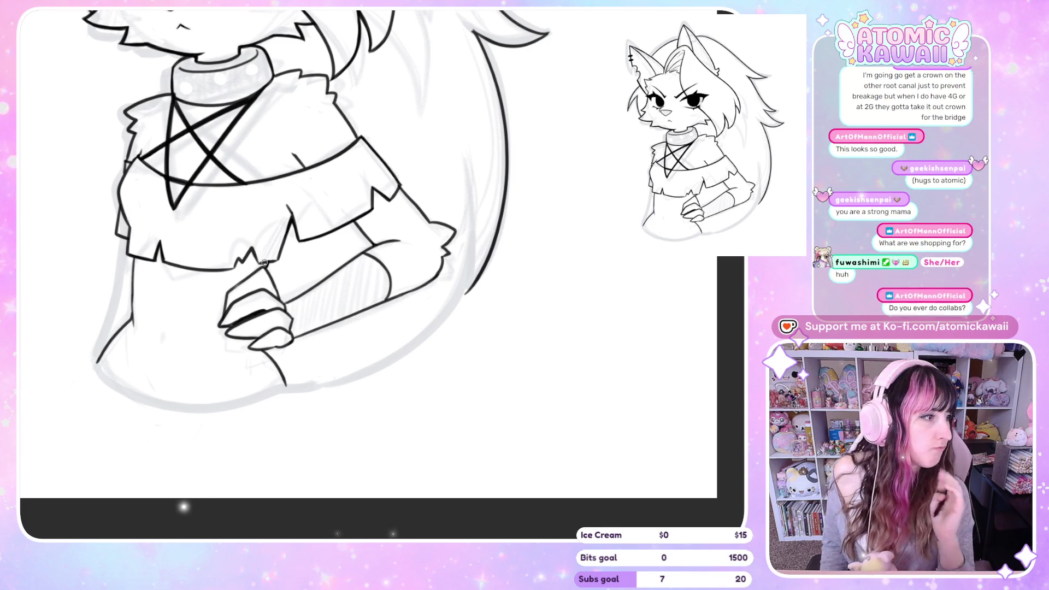
key("h")
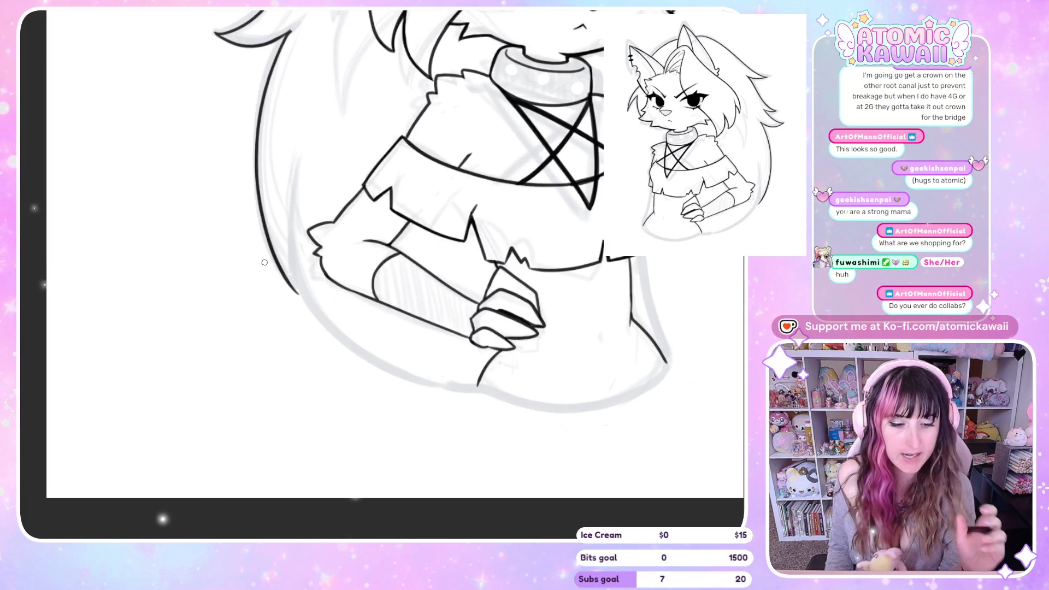
key("h")
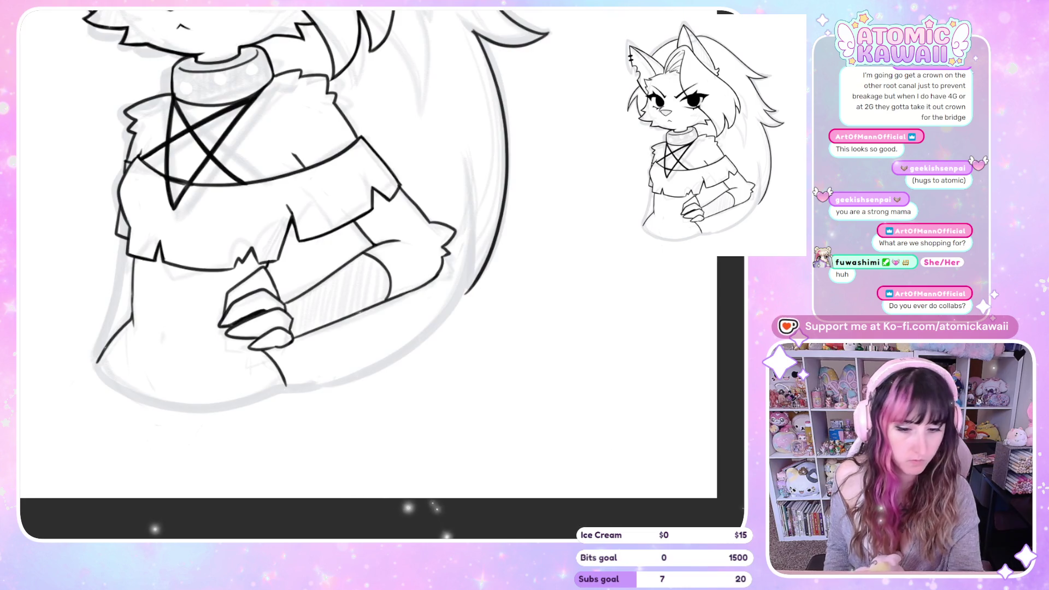
- Lasso the sweater's bottom hem, nudge it down two steps, and deselect
mouse_move(279, 260)
left_mouse_down()
mouse_move(149, 254)
mouse_move(141, 236)
left_mouse_up()
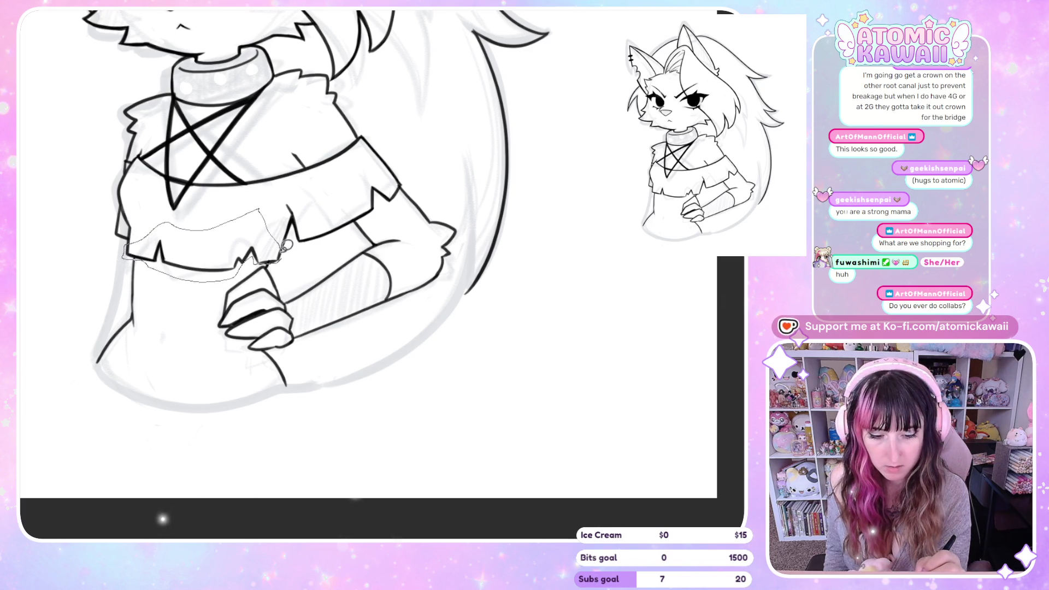
left_click(281, 308)
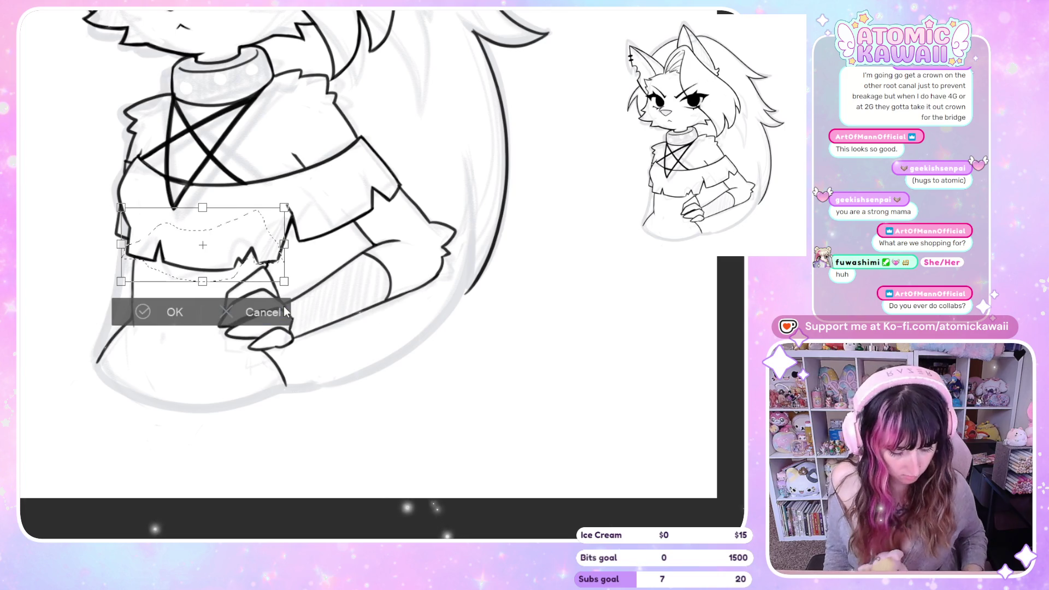
key("Down")
key("Down")
key("Down")
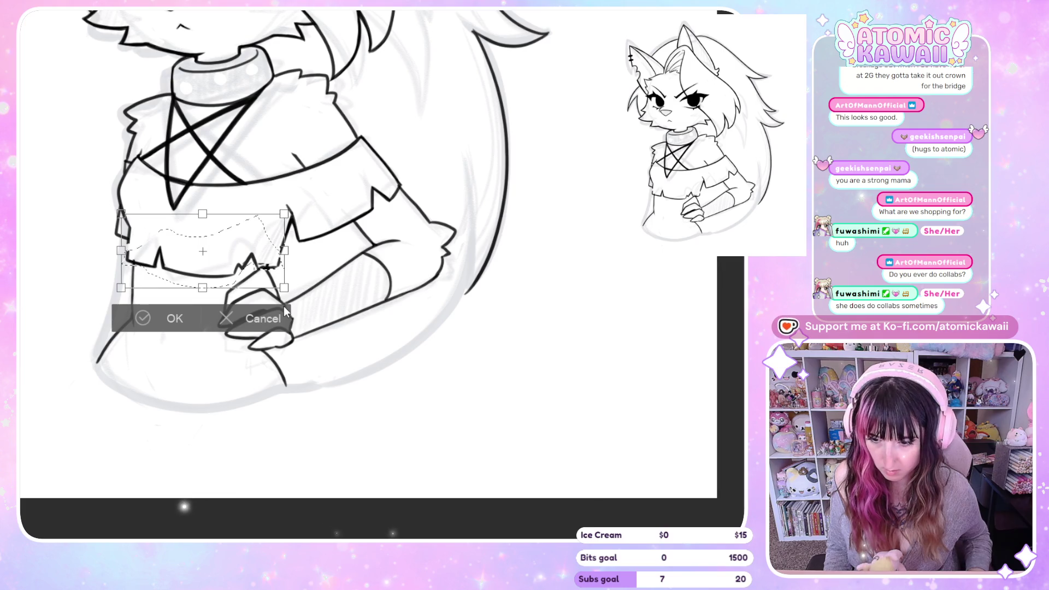
key("Down")
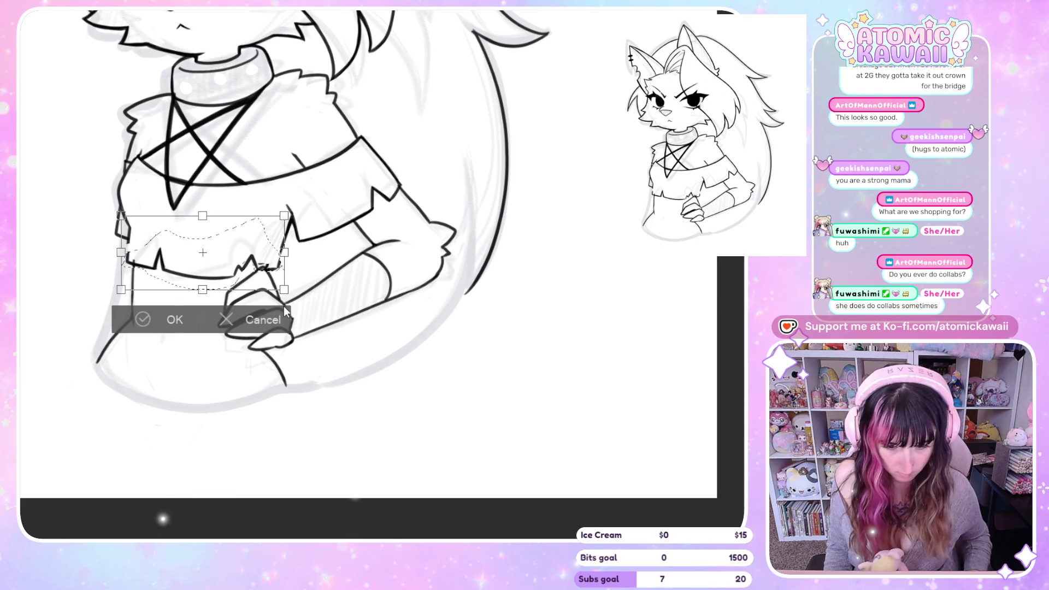
key("Return")
key("ctrl+d")
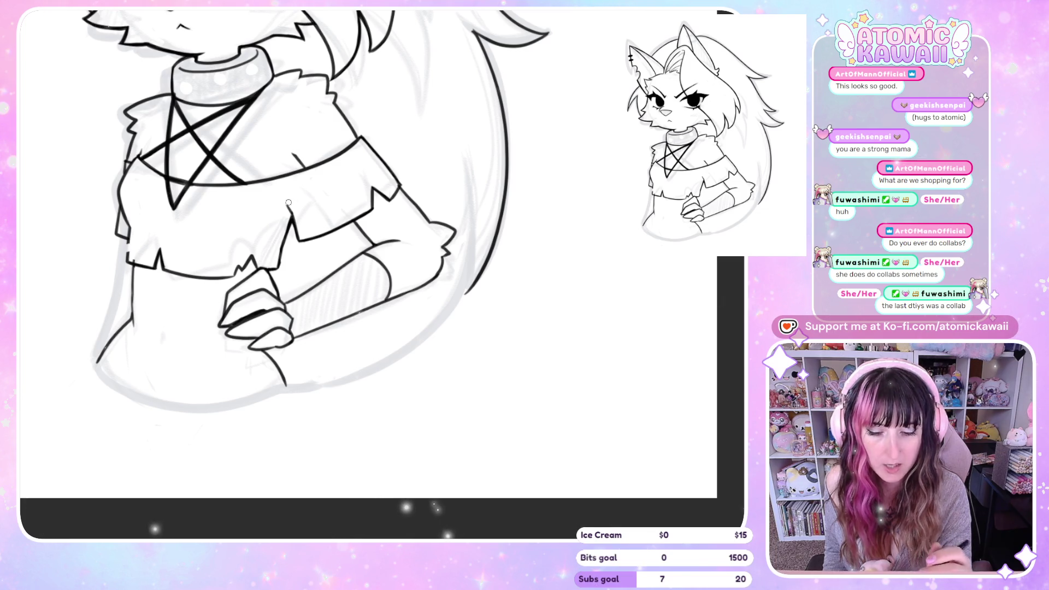
key("h")
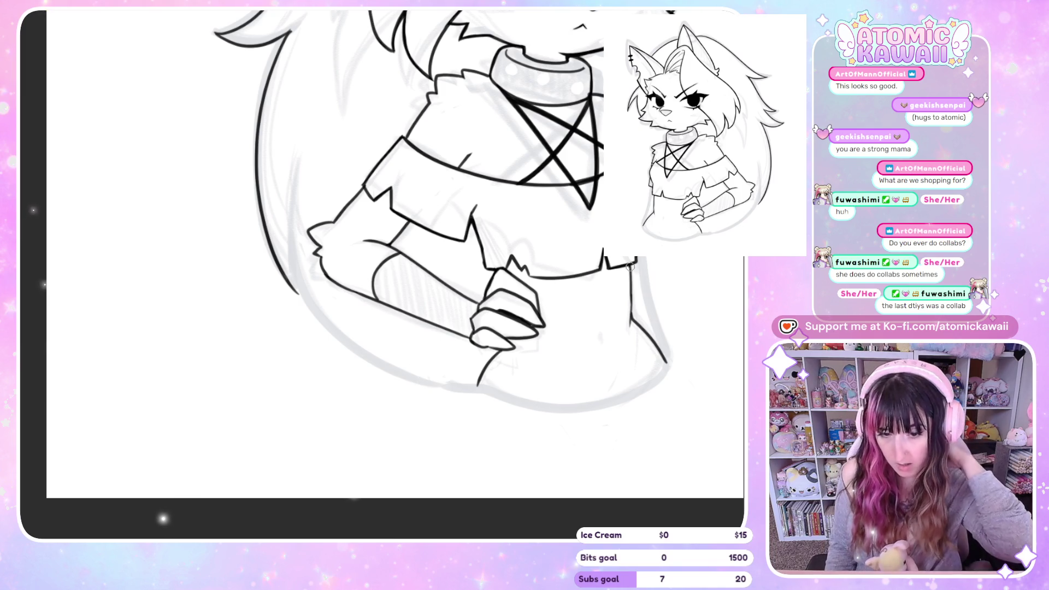
key("h")
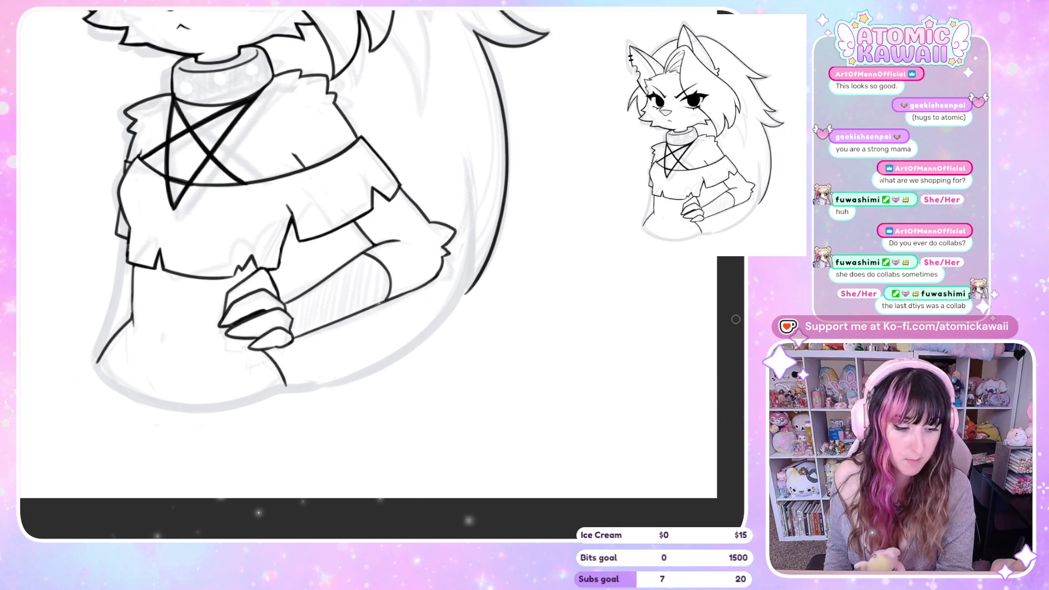
scroll(736, 319, "up", 3)
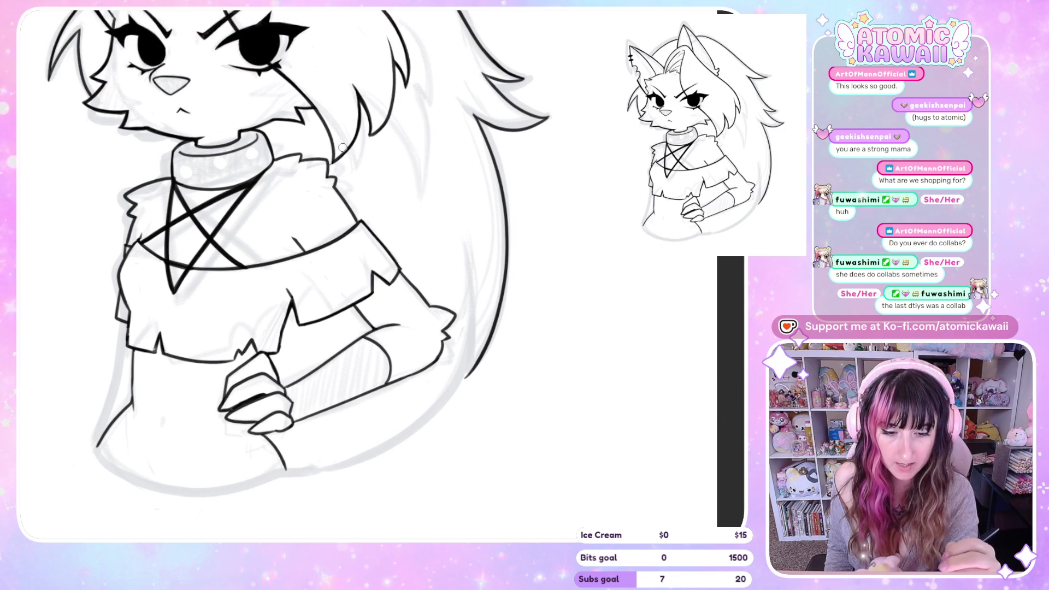
key("h")
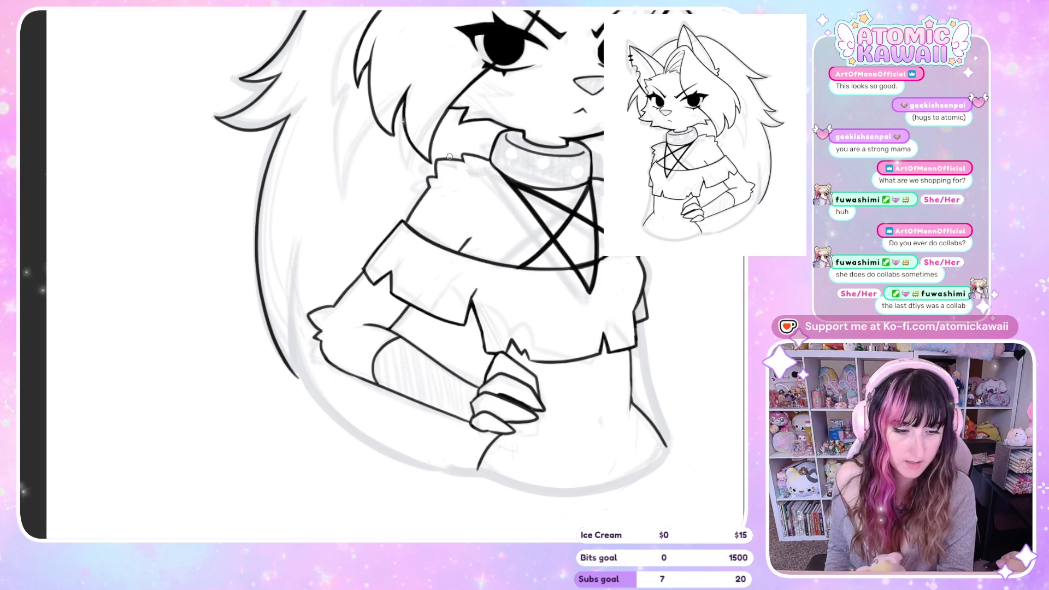
key("h")
scroll(369, 193, "down", 3)
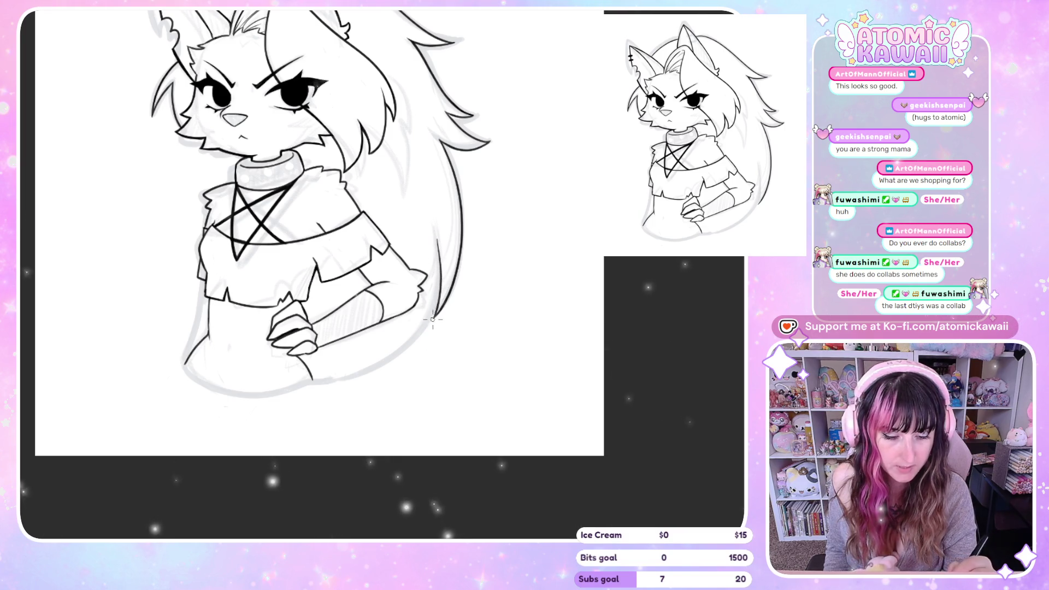
key("m")
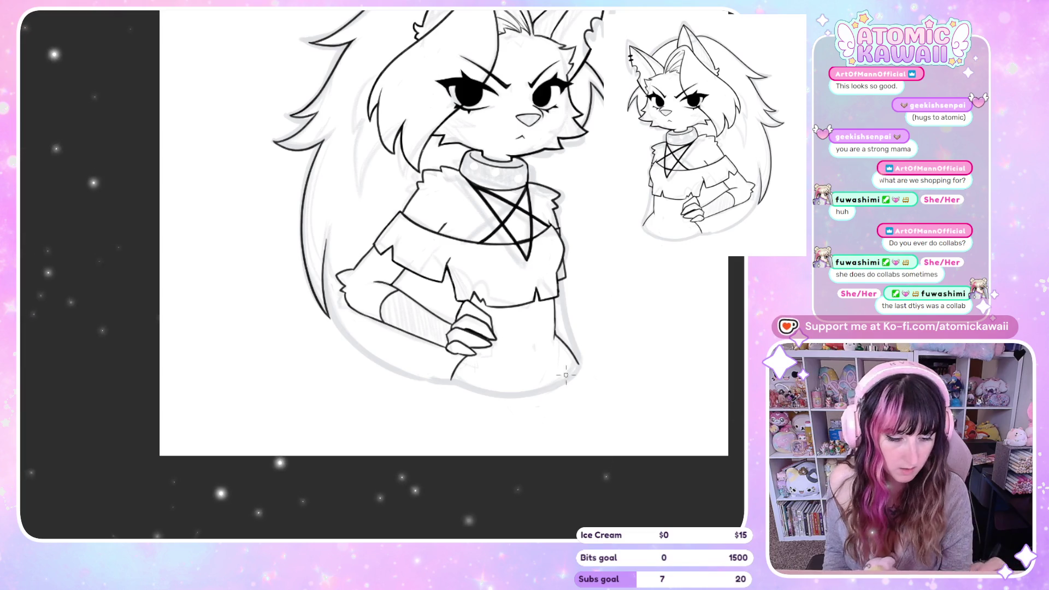
- Draw the navel and undo the deep lower-belly curve, checking the torso in mirrored view
left_click_drag(542, 347, 543, 355)
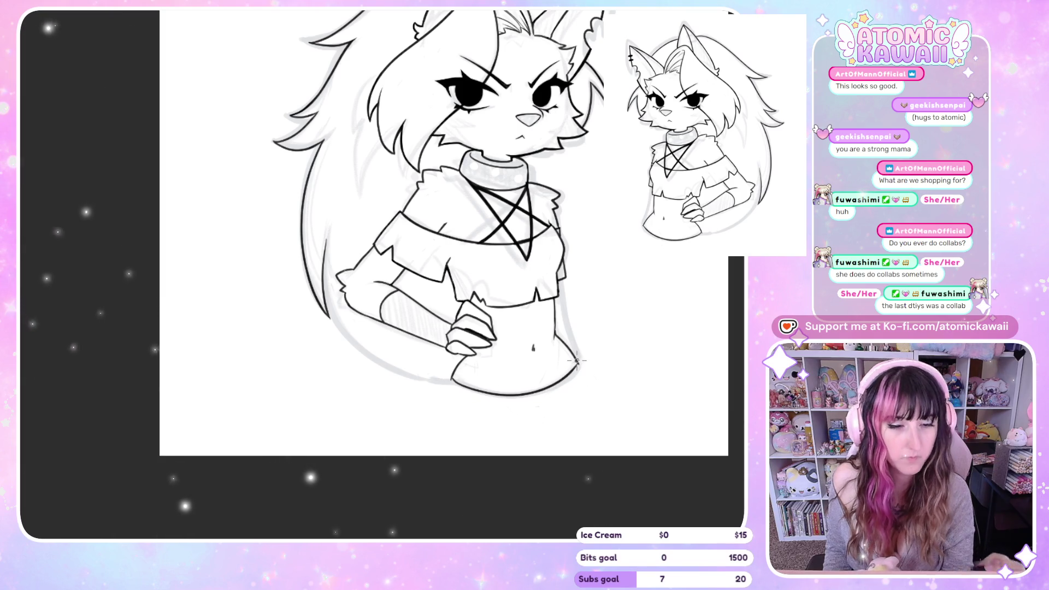
key("m")
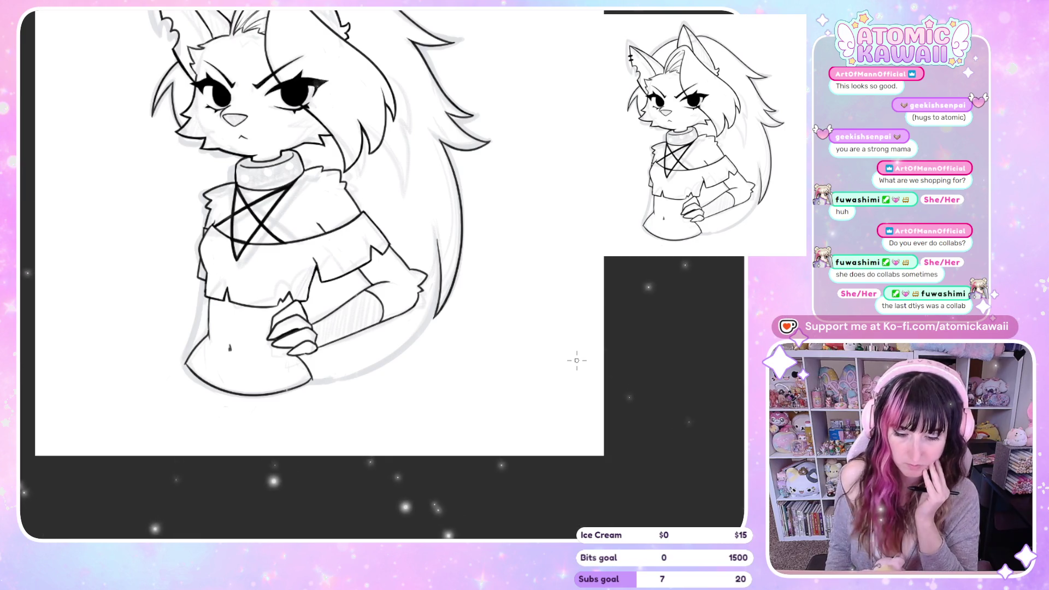
key("m")
key("ctrl+z")
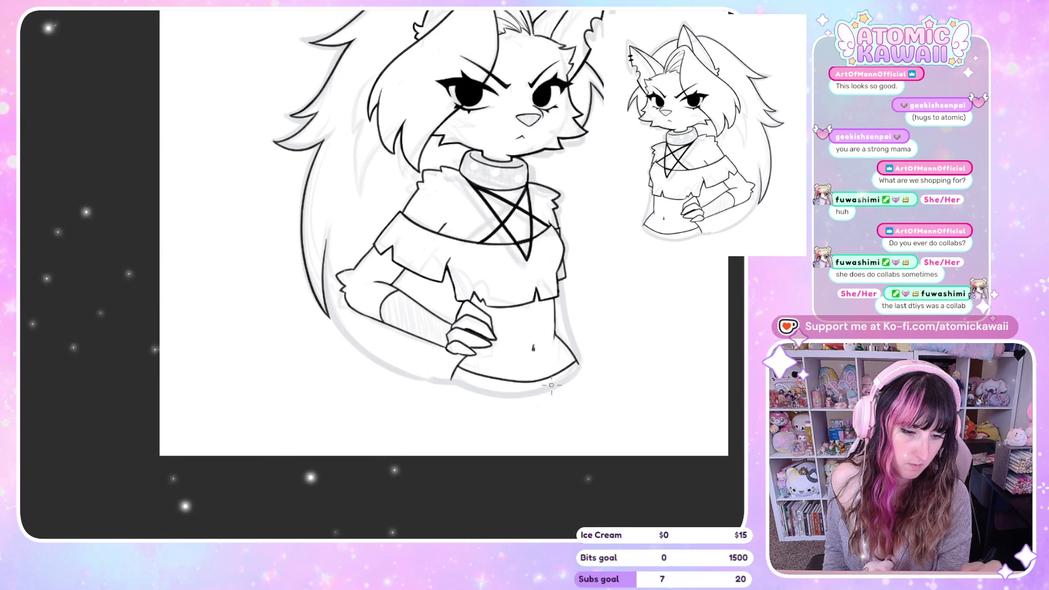
key("m")
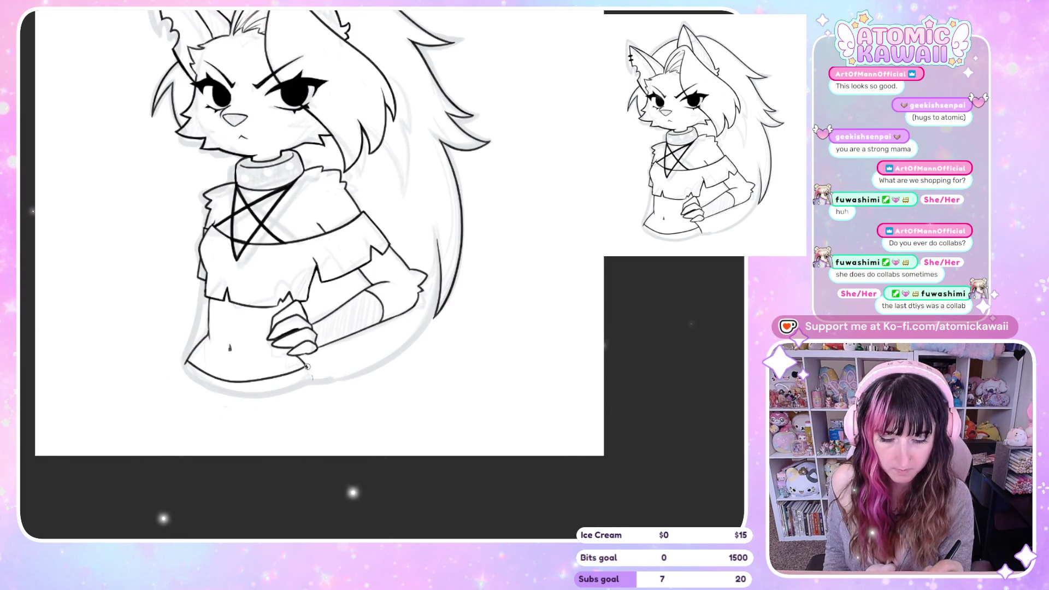
key("m")
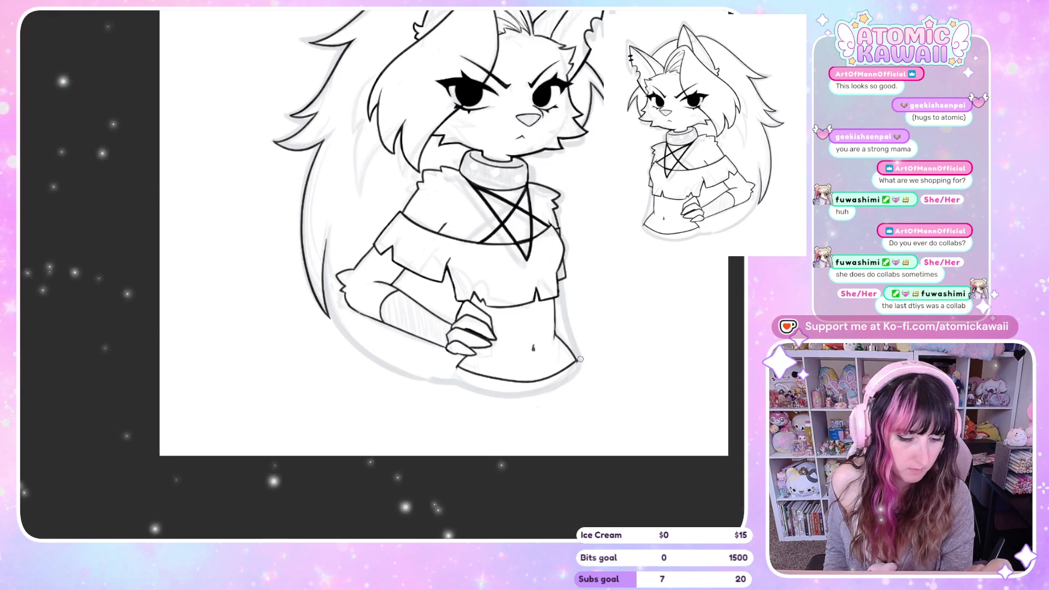
key("m")
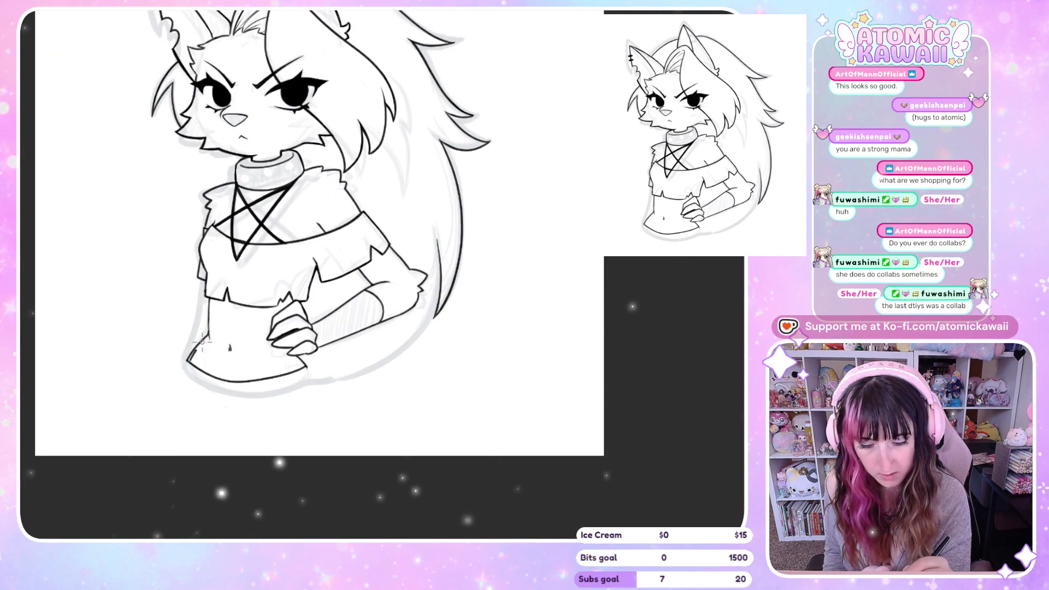
key("m")
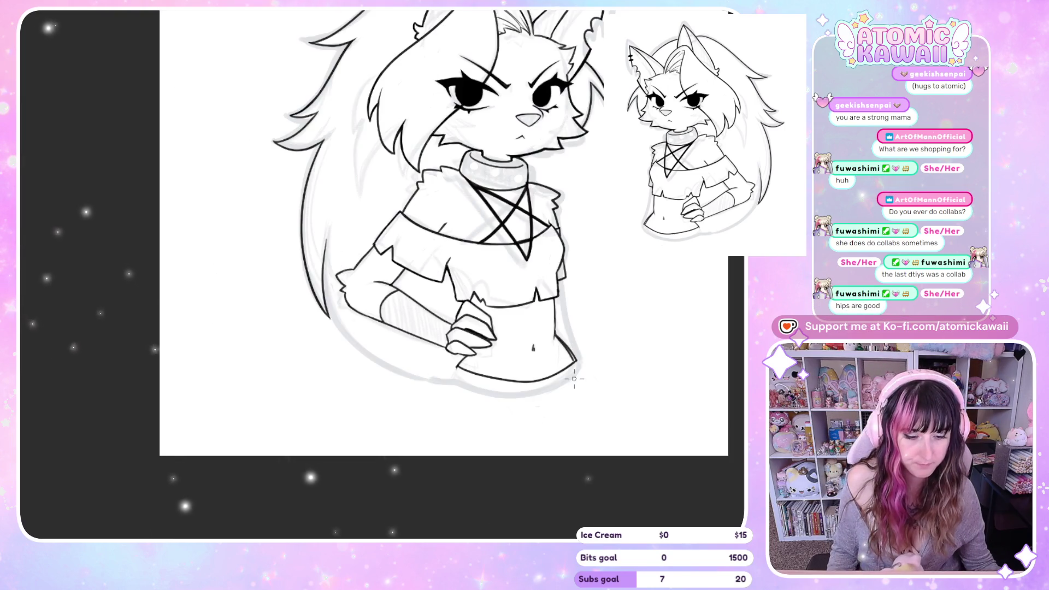
key("ctrl+plus")
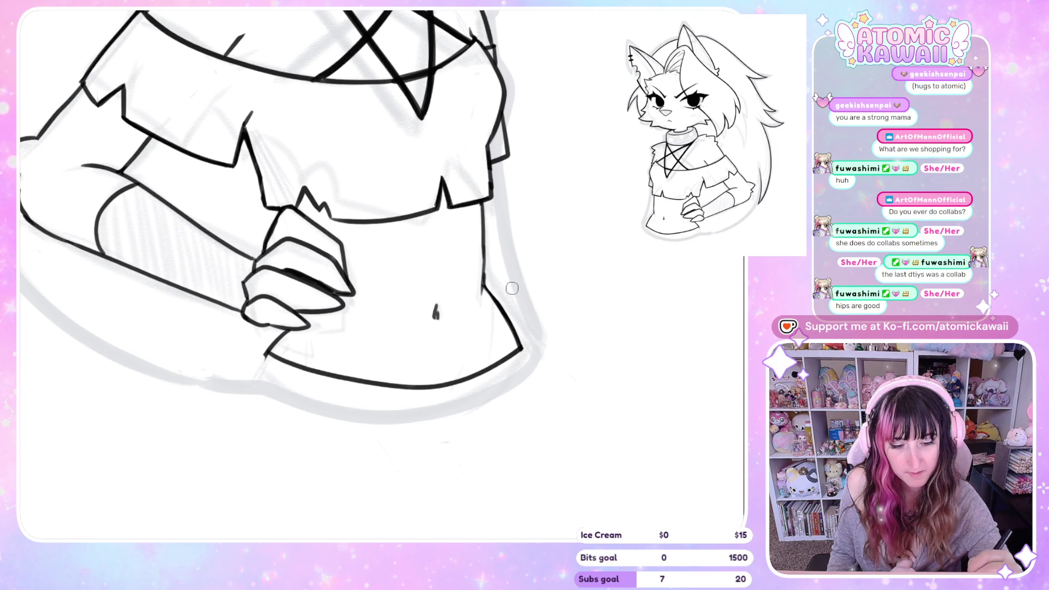
scroll(77, 409, "down", 5)
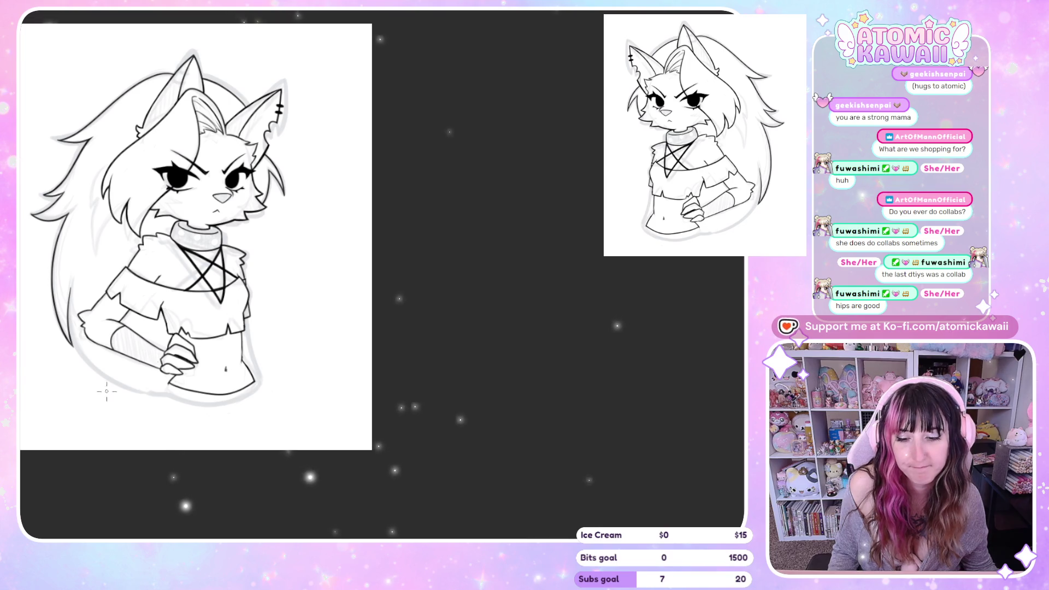
- Ink the forearm's lower edge against the hip, redrawing it once and checking it mirrored
scroll(429, 199, "down", 3)
scroll(167, 292, "up", 5)
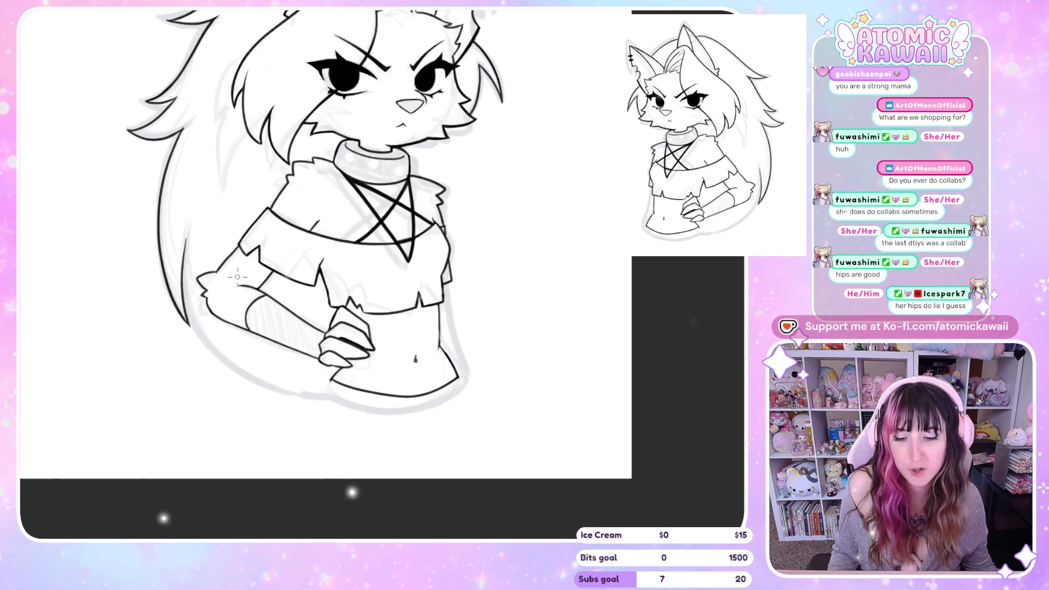
scroll(227, 318, "down", 1)
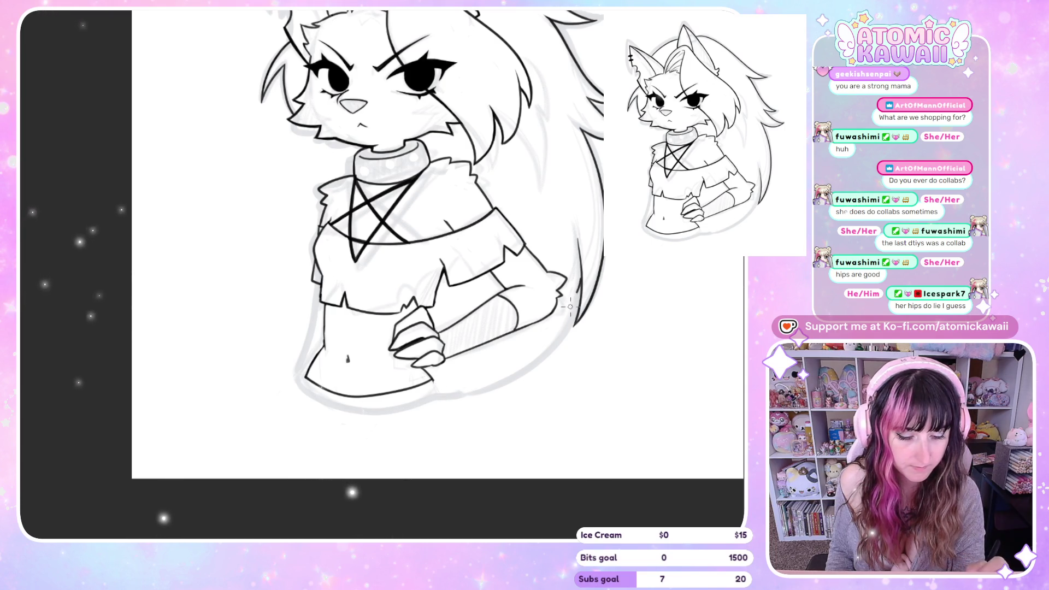
left_click_drag(529, 349, 453, 377)
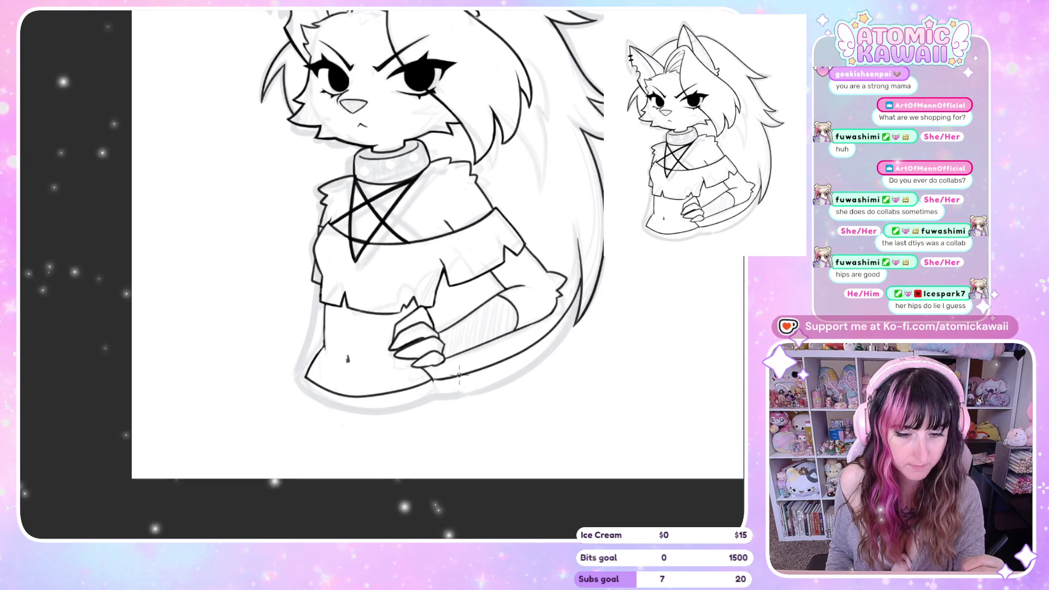
key("ctrl+z")
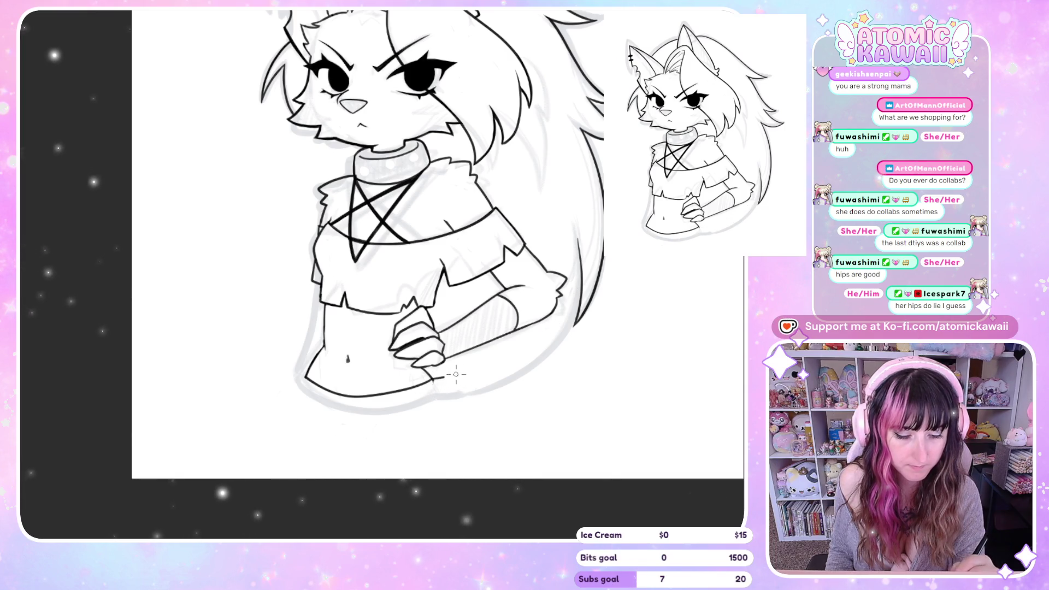
left_click_drag(433, 378, 583, 281)
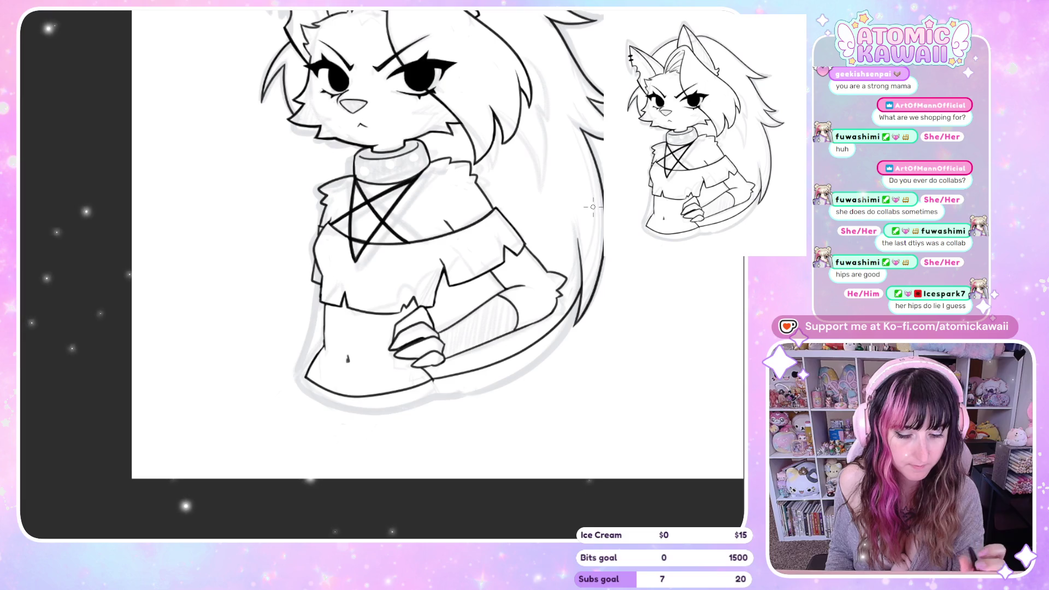
key("h")
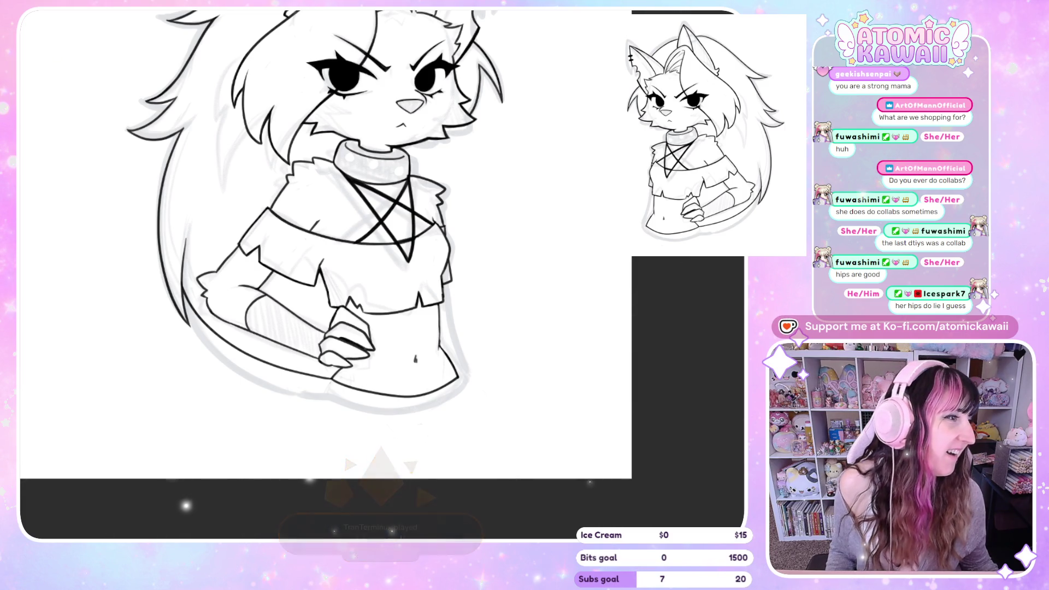
key("h")
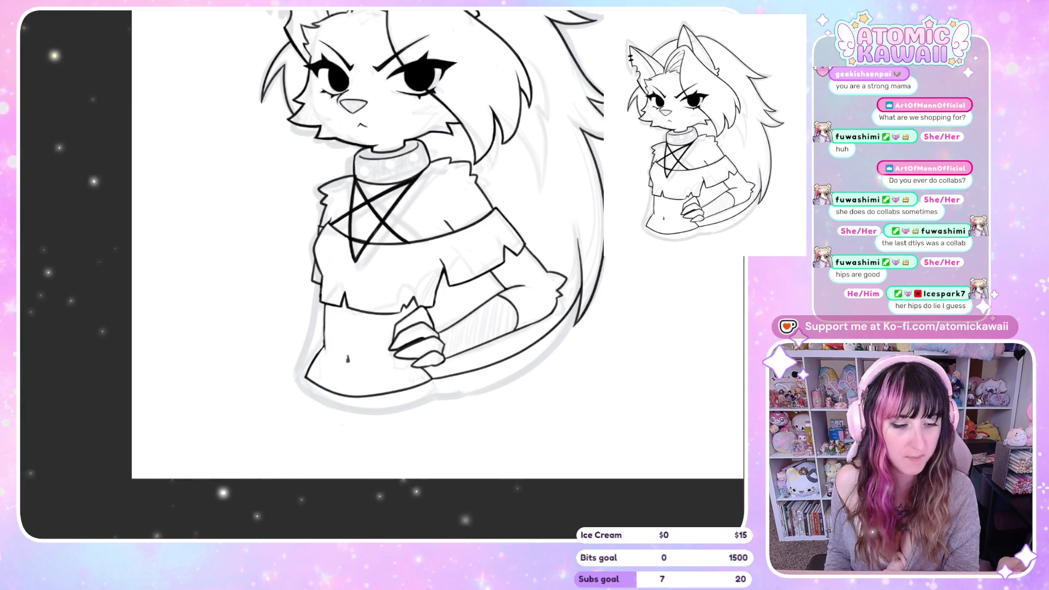
scroll(383, 273, "up", 2)
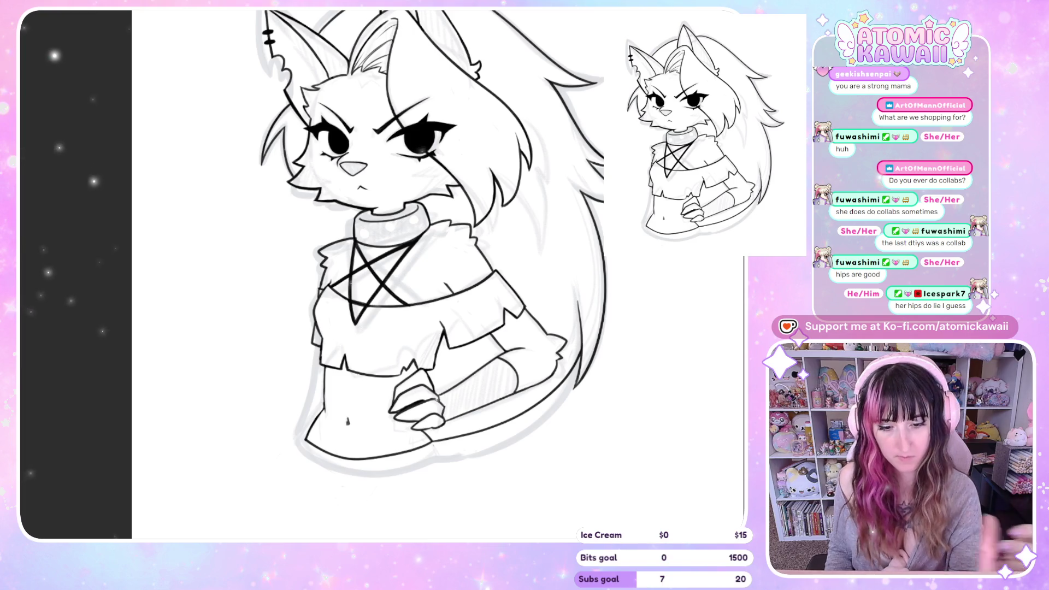
- Lasso and delete the stray lines left of the cheek, then check the face mirrored
mouse_move(310, 136)
left_mouse_down()
mouse_move(235, 124)
mouse_move(311, 135)
left_mouse_up()
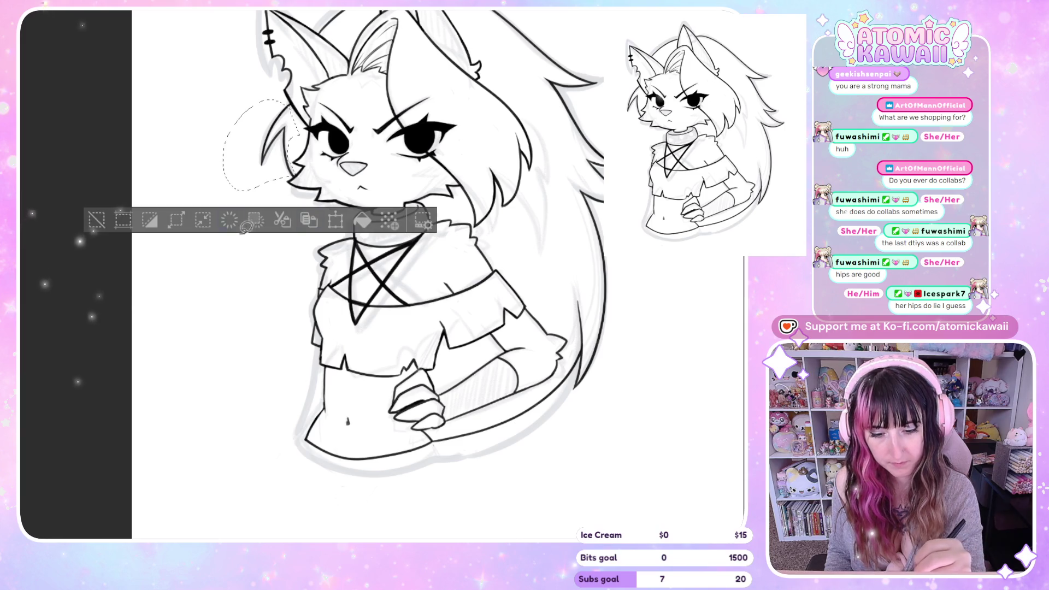
key("Delete")
key("ctrl+d")
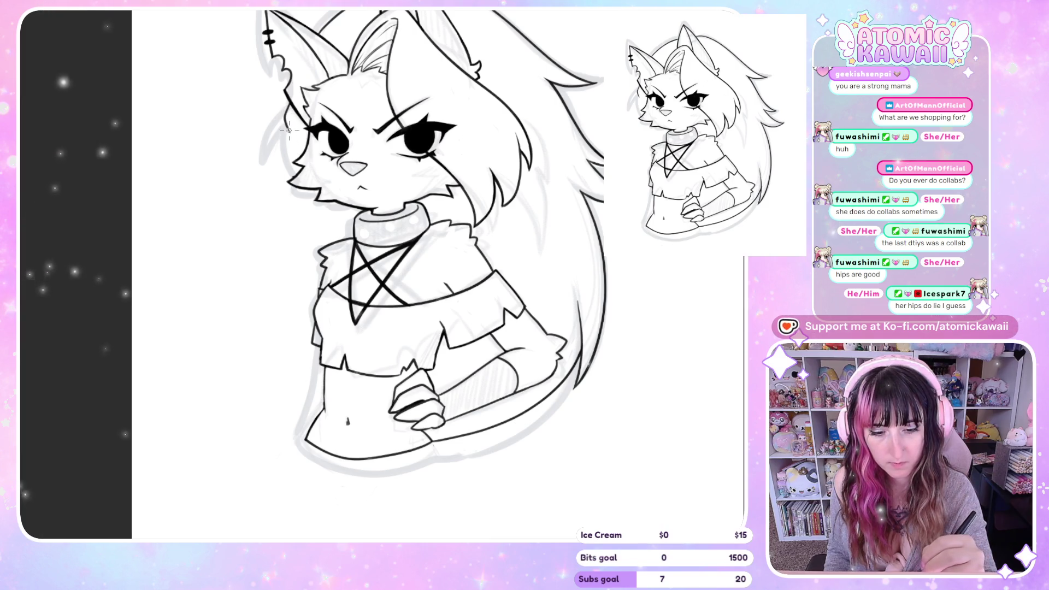
key("m")
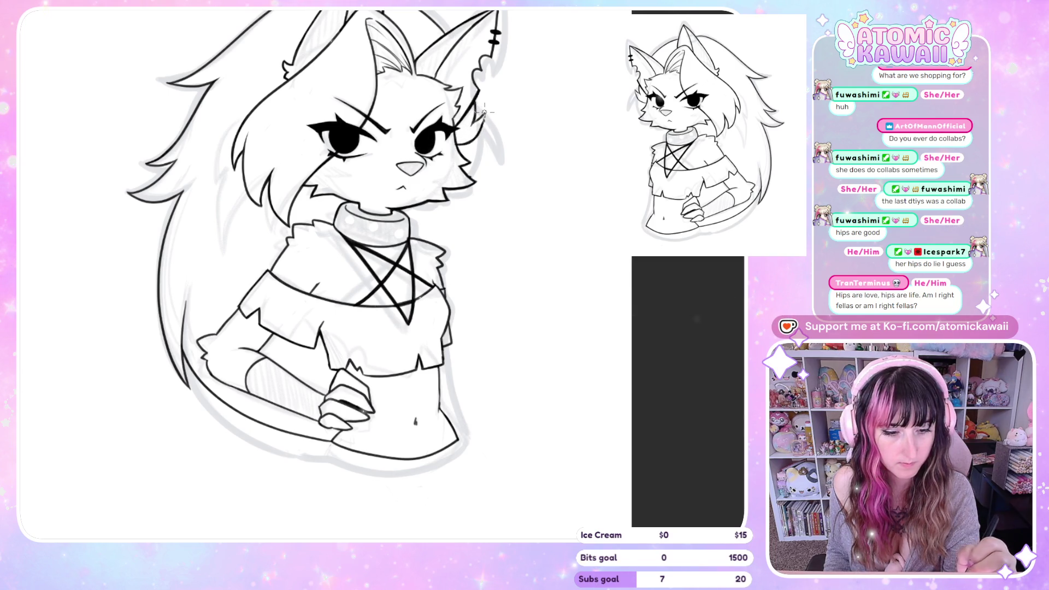
key("h")
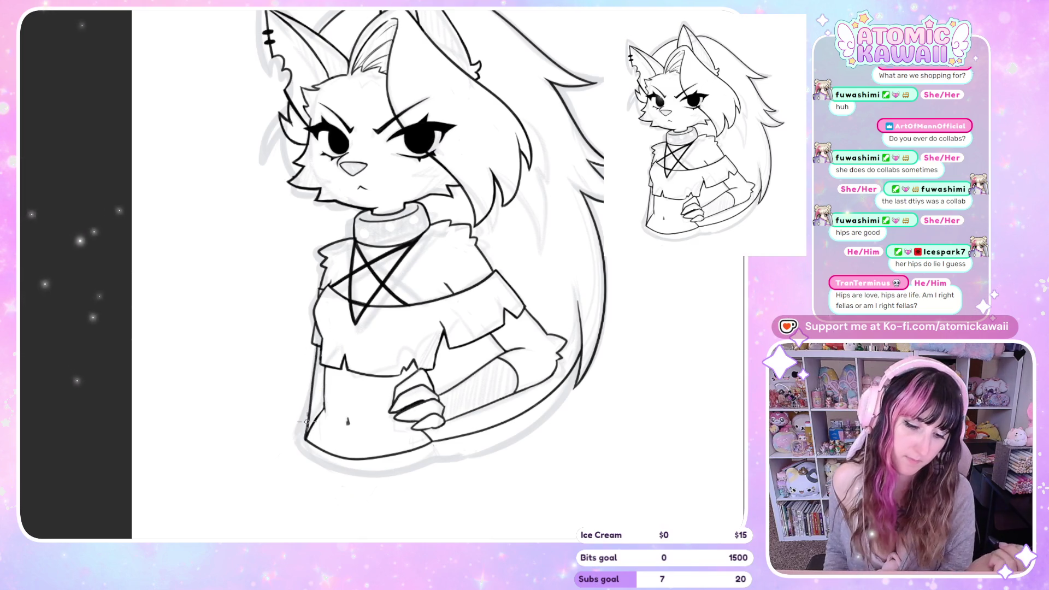
- Extend the waist line downward and add a curved stroke beside the hip in mirrored view
key("h")
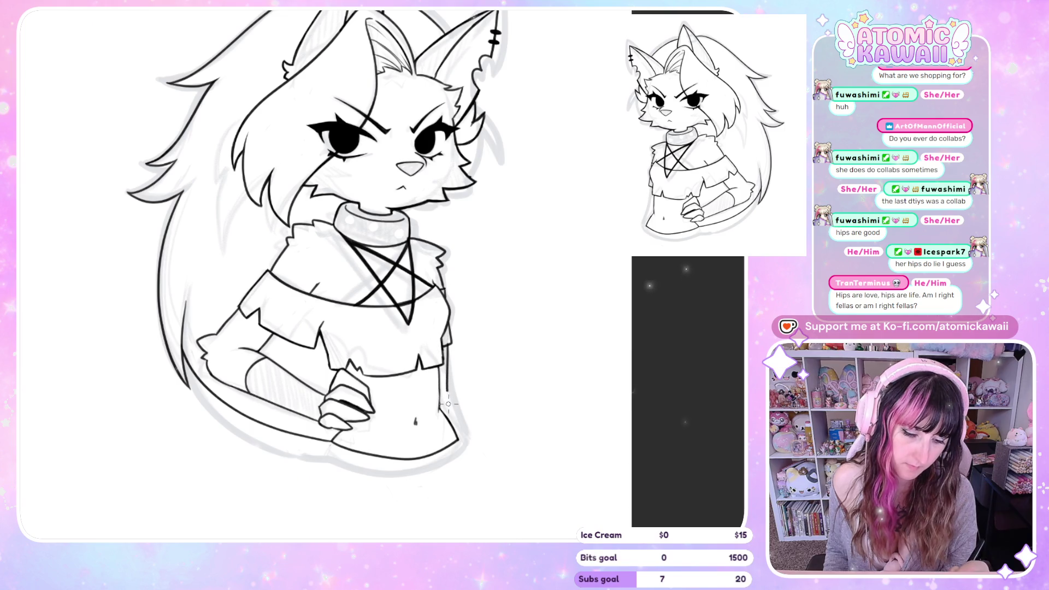
left_click_drag(449, 393, 457, 425)
key("h")
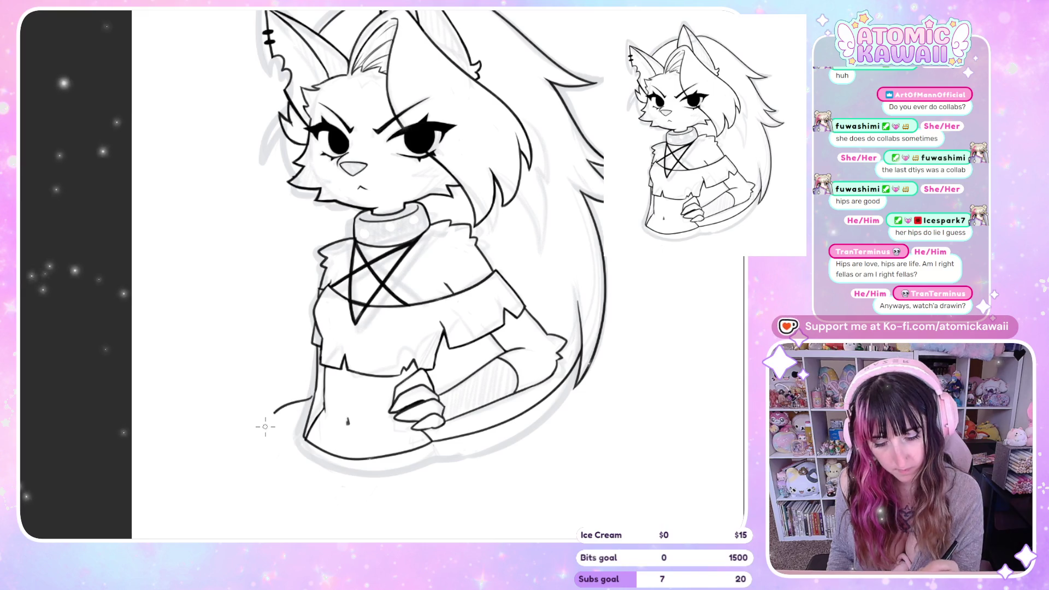
key("h")
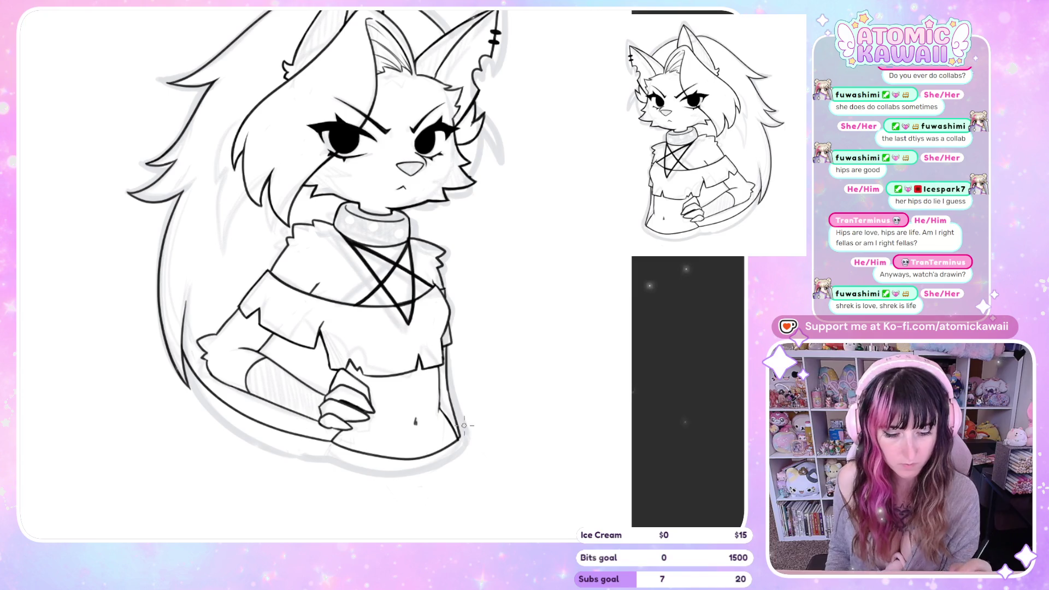
left_click_drag(458, 414, 478, 374)
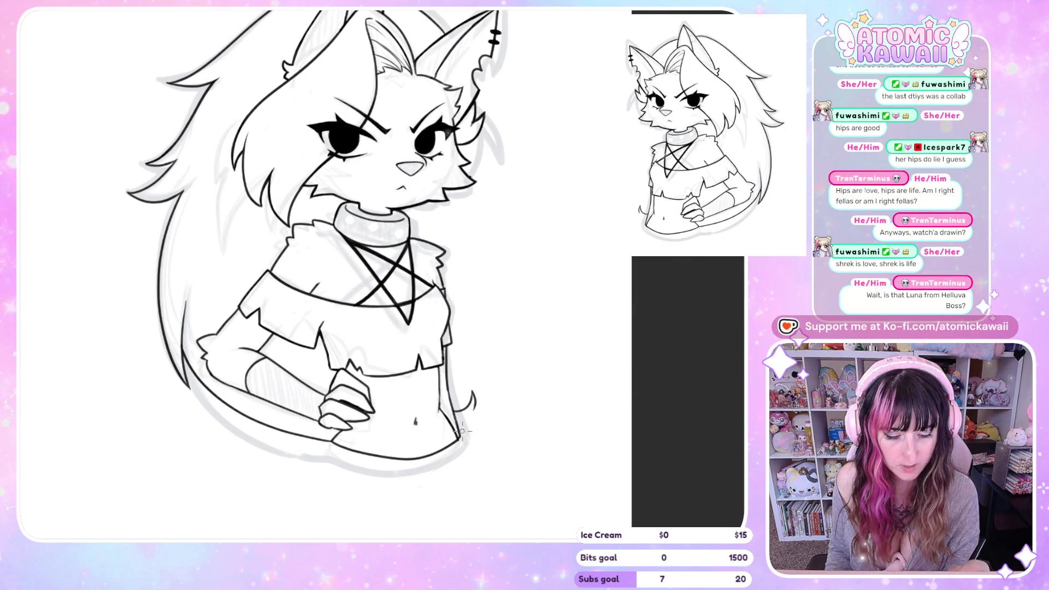
key("h")
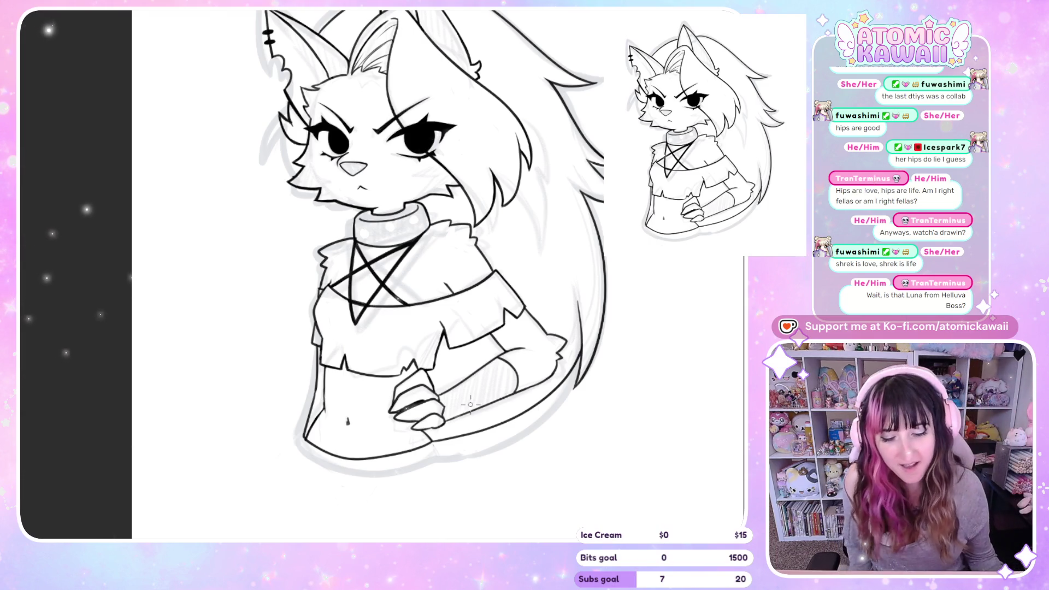
scroll(309, 203, "down", 3)
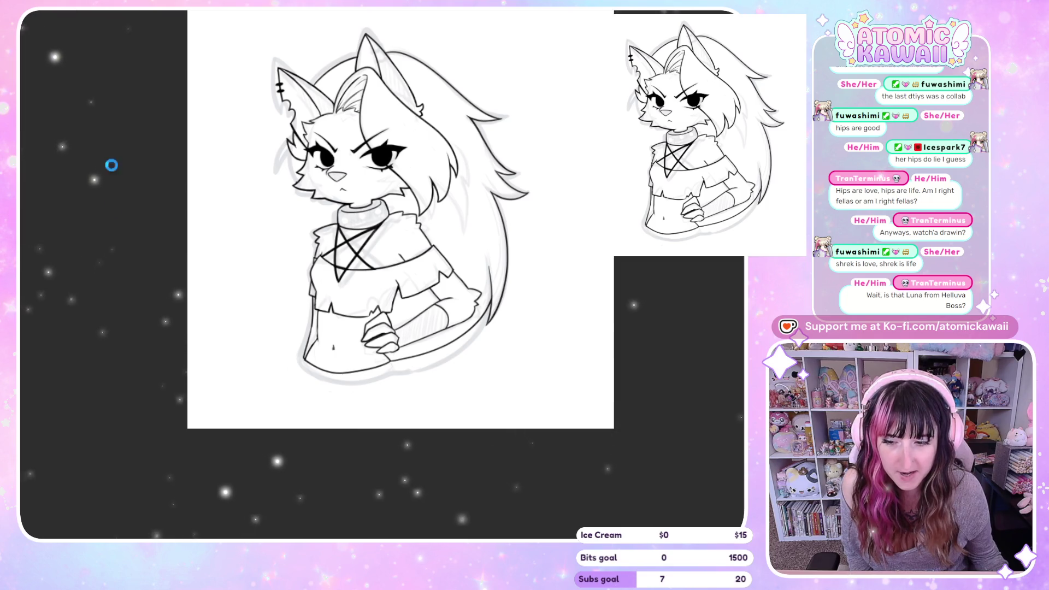
- Hide the grey sketch layer beneath the black lineart
key("Delete")
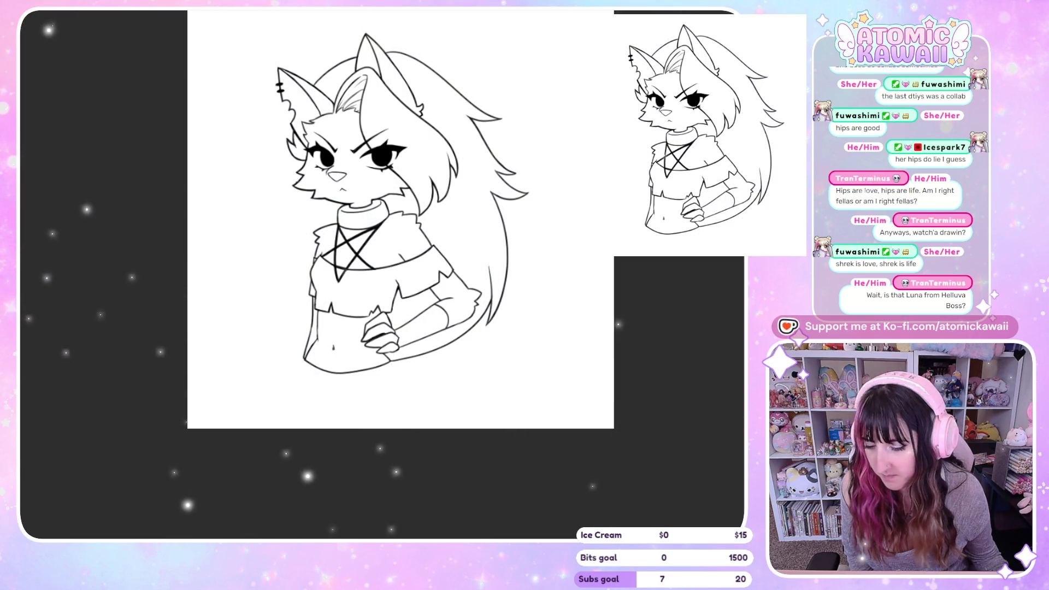